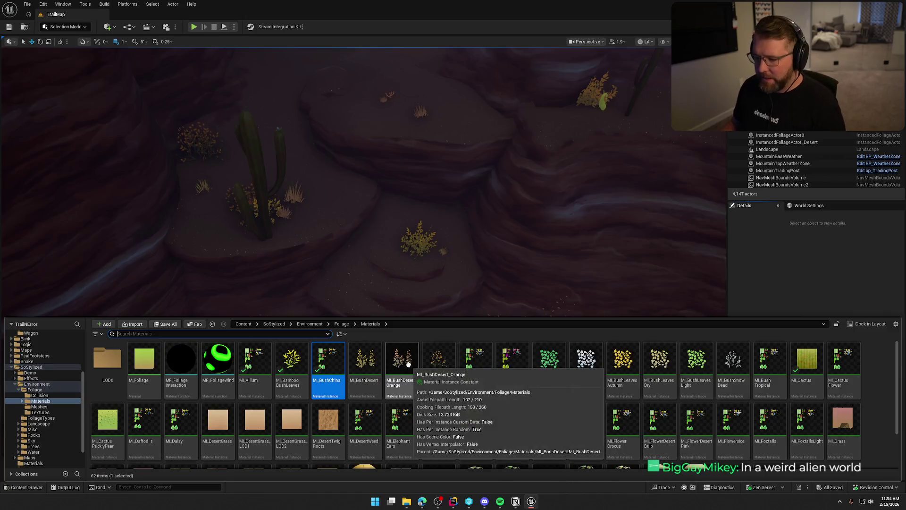
- Open MI_BushDesert and lower its Emissive Strength from 0.2 to 0
click(366, 364)
key(ctrl+space)
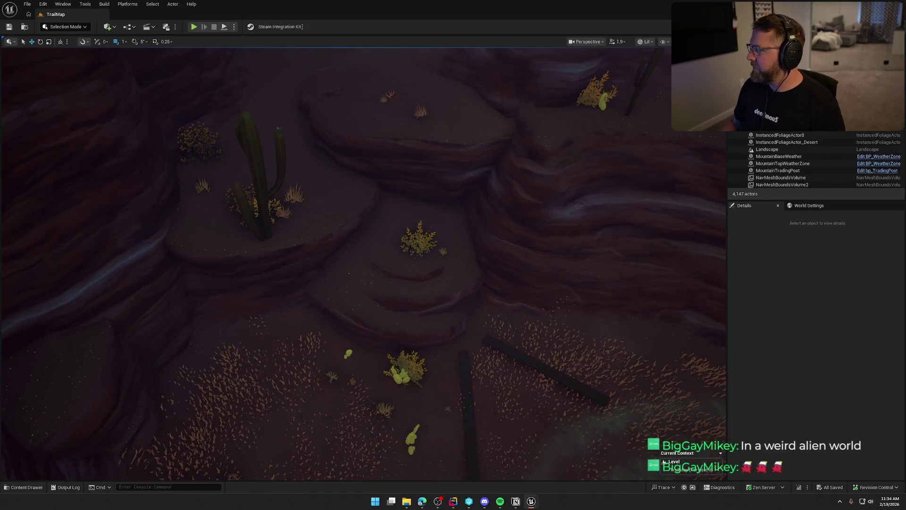
drag(368, 160, 183, 17)
click(499, 51)
text(emis)
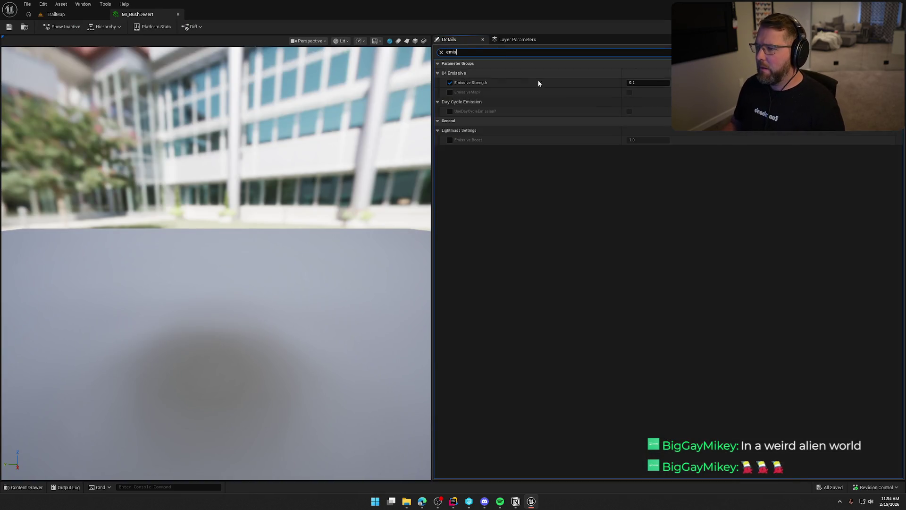
drag(635, 83, 638, 84)
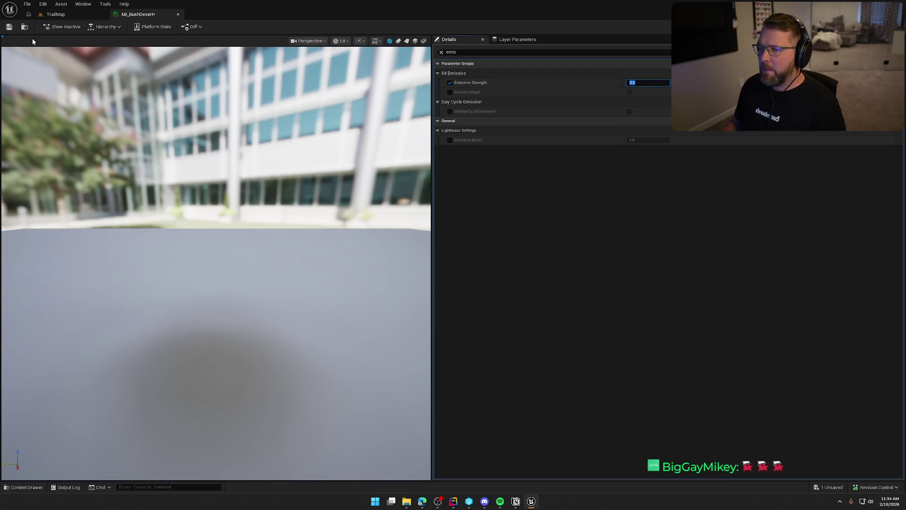
- Save and check out MI_BushDesert, then close its editor
click(9, 26)
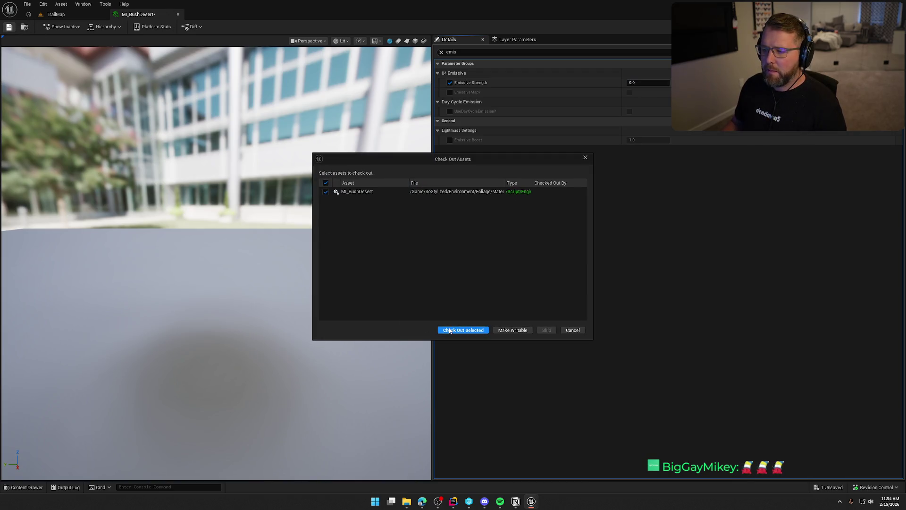
click(443, 330)
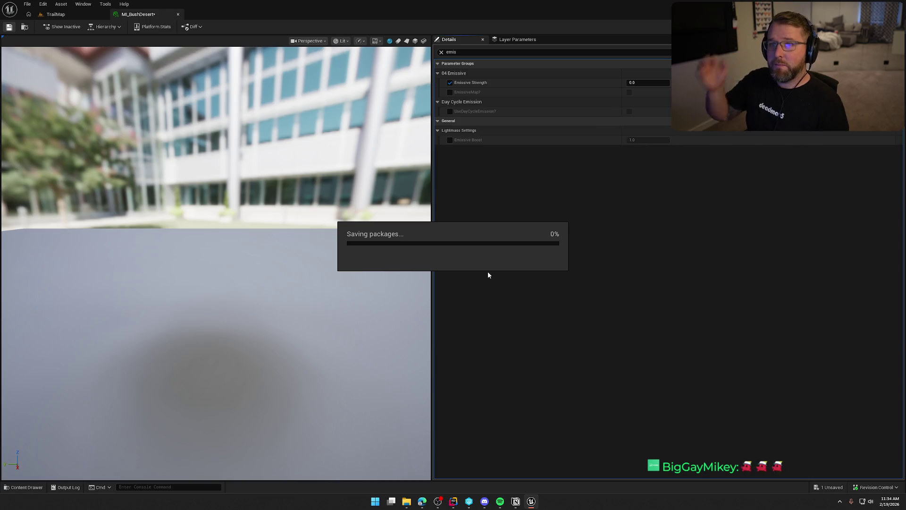
middle_click(150, 17)
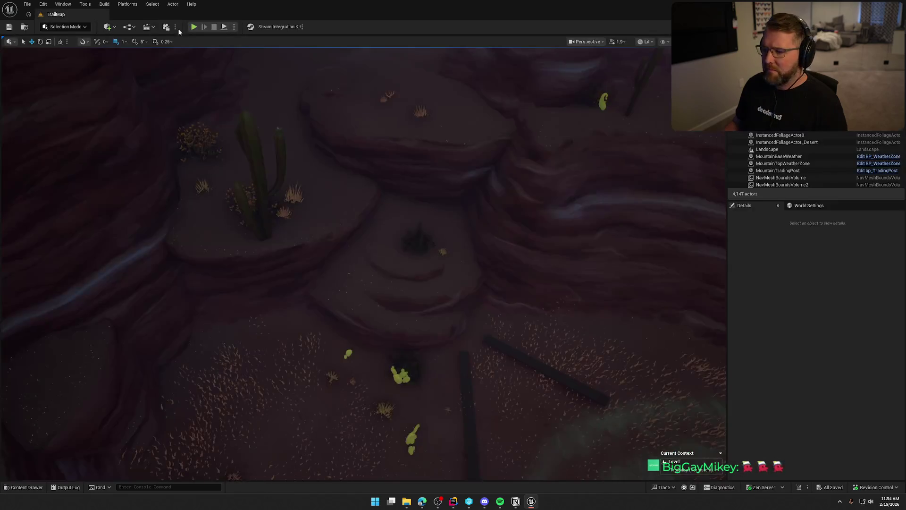
- Check MI_BushDesert_Orange and MI_BushDesertB, remove the orange bush's glow, and save
key(ctrl+space)
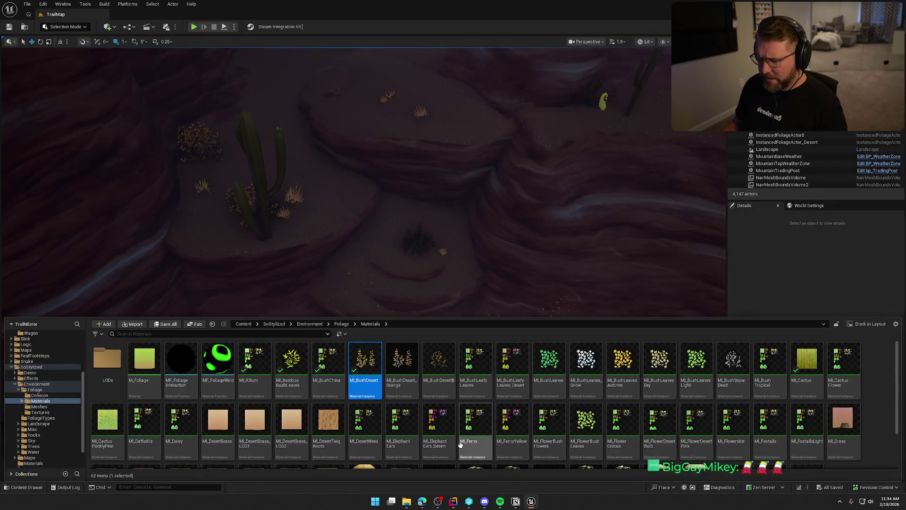
click(400, 366)
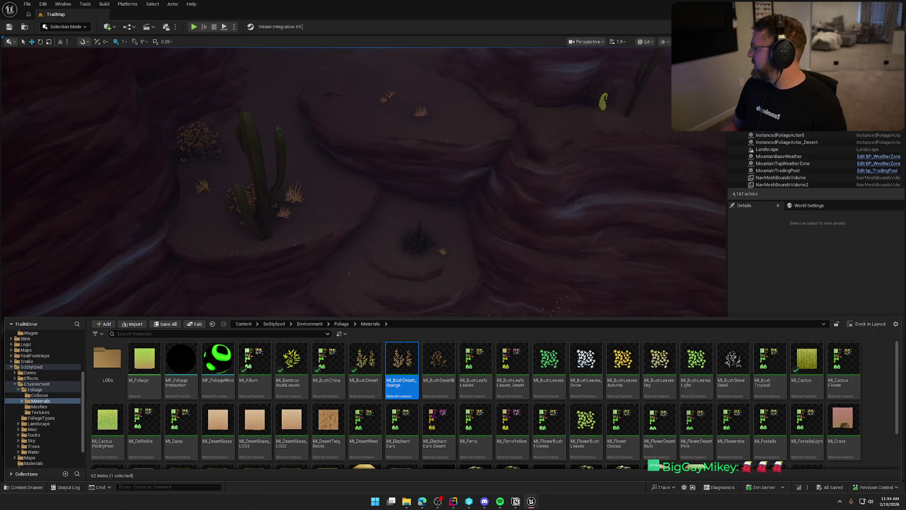
key(ctrl+space)
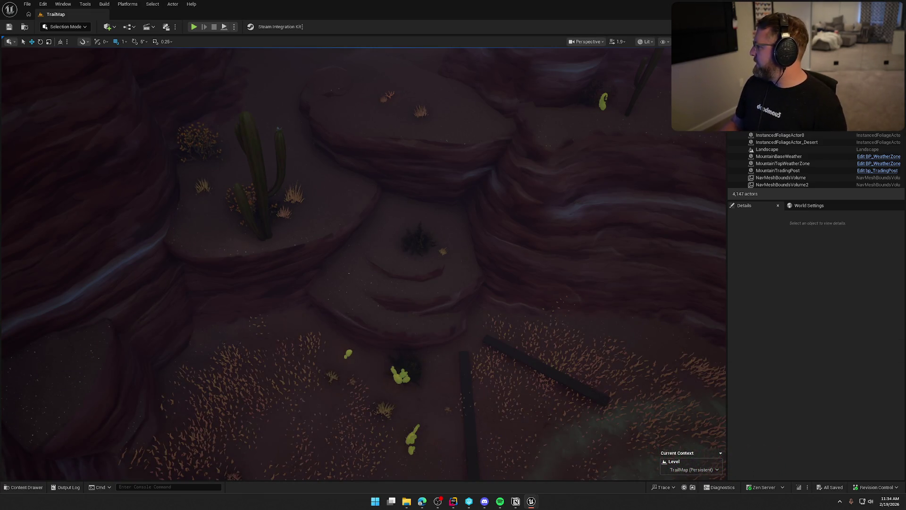
key(ctrl+space)
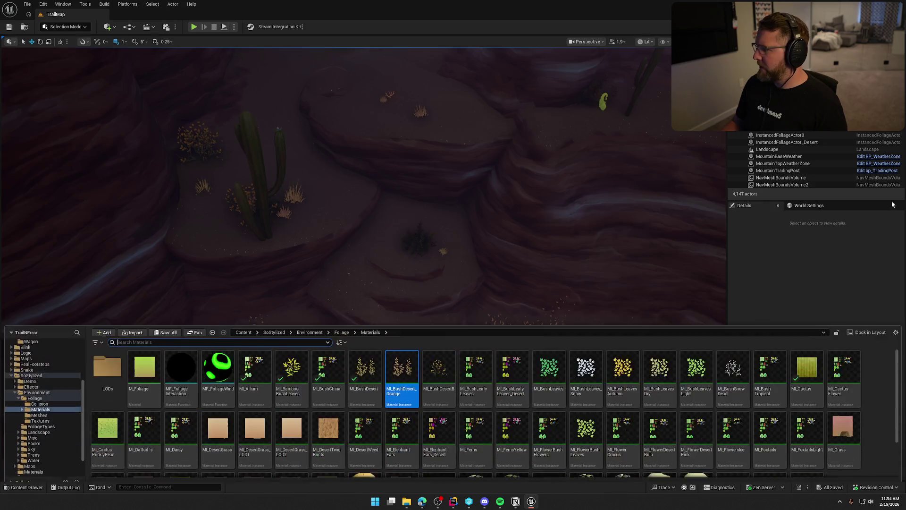
key(Right)
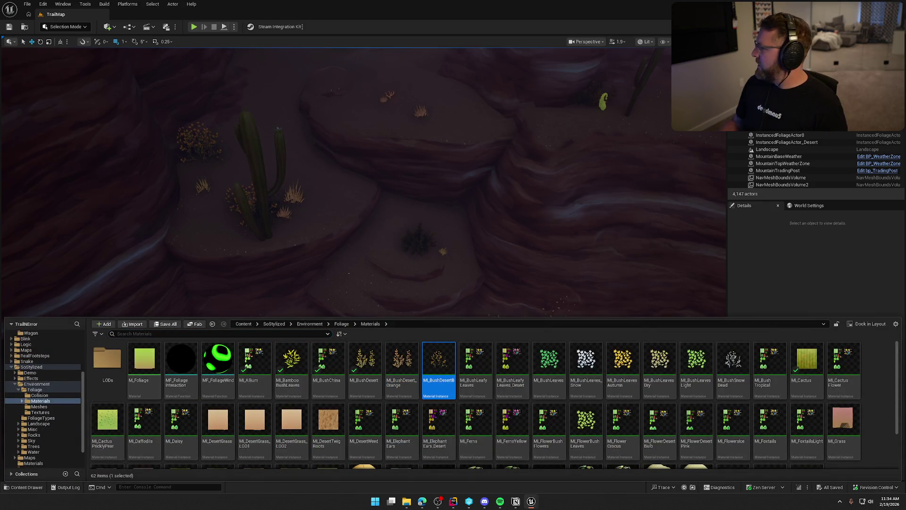
key(ctrl+space)
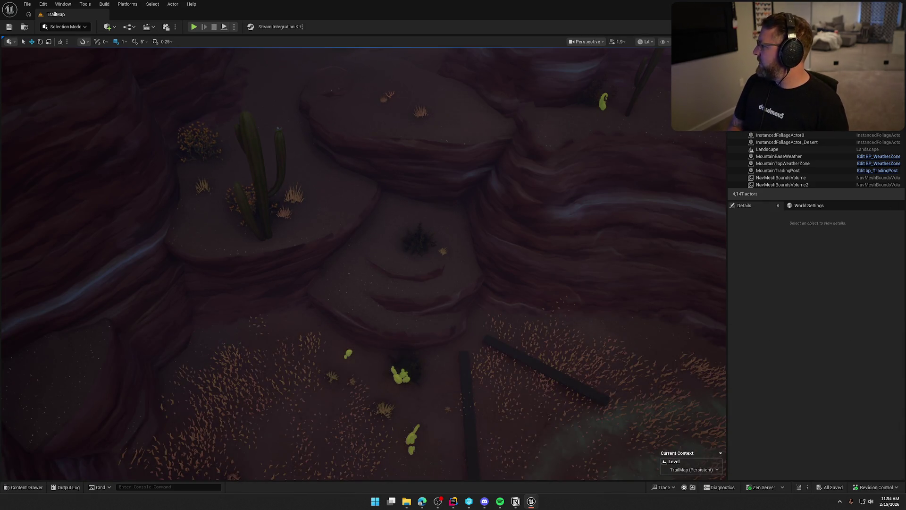
key(ctrl+z)
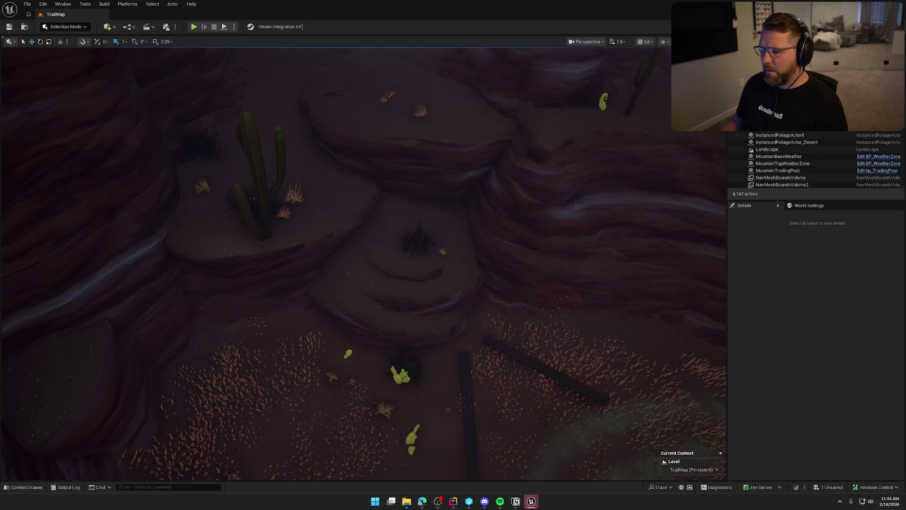
key(ctrl+s)
- Check the leafy bush leaves material and the following bush material in the level
key(ctrl+space)
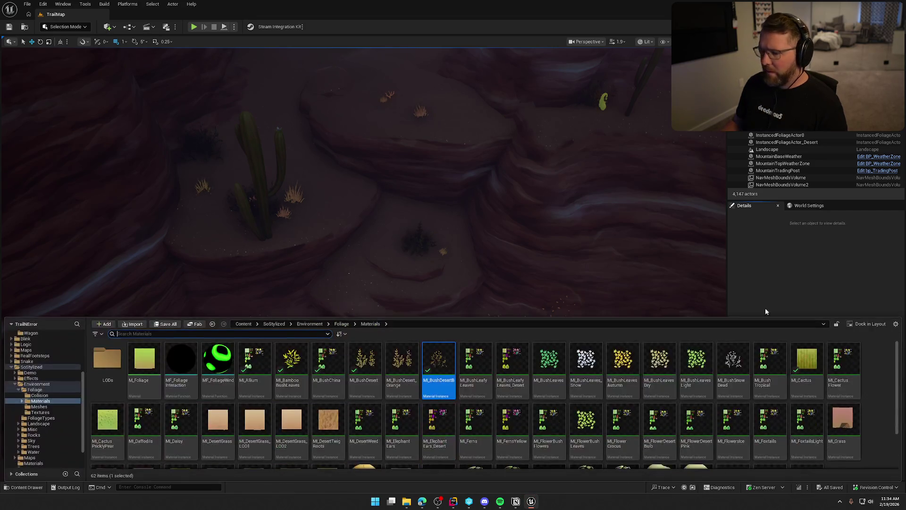
click(469, 368)
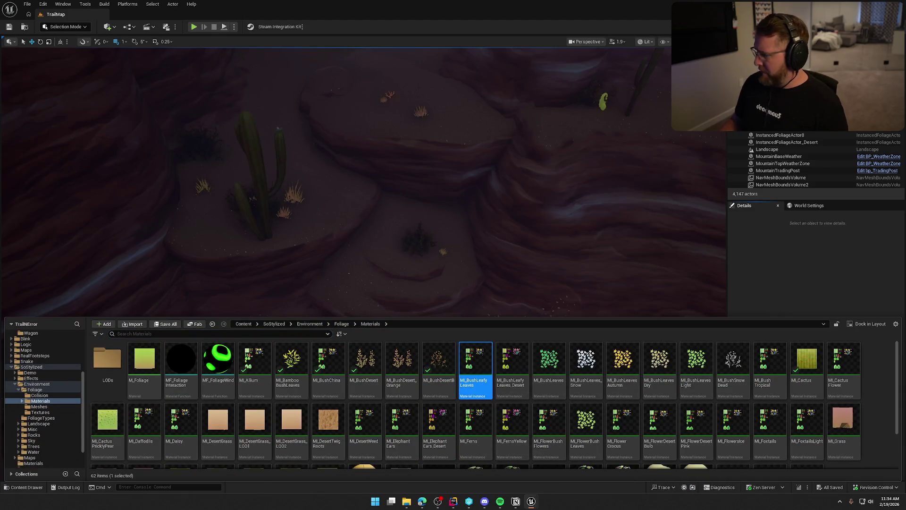
key(ctrl+space)
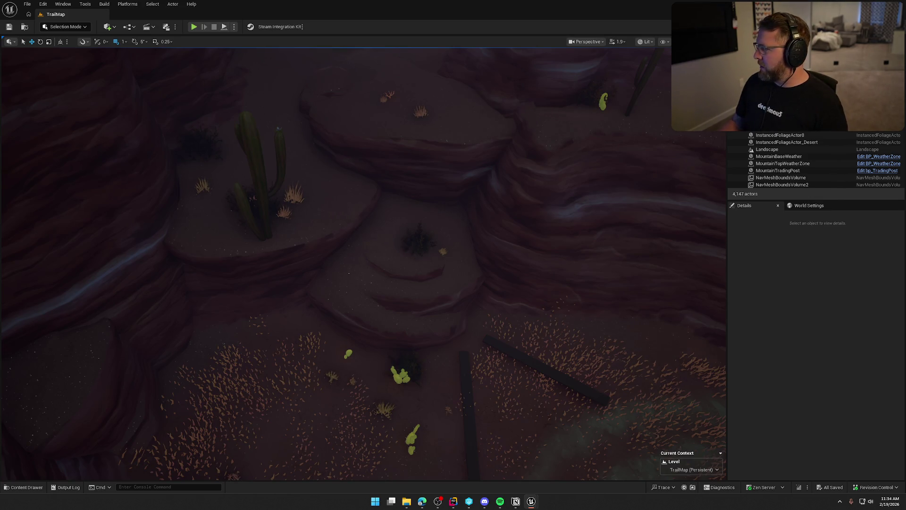
key(ctrl+space)
click(510, 357)
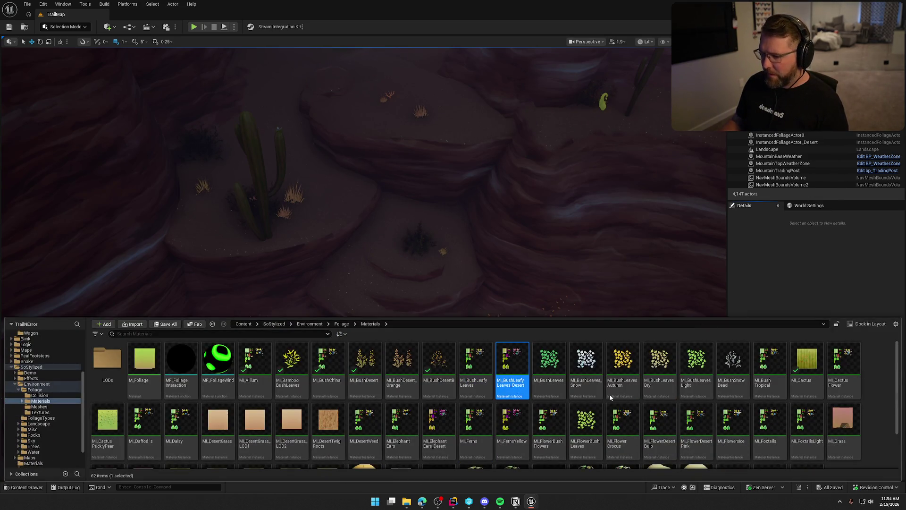
key(ctrl+space)
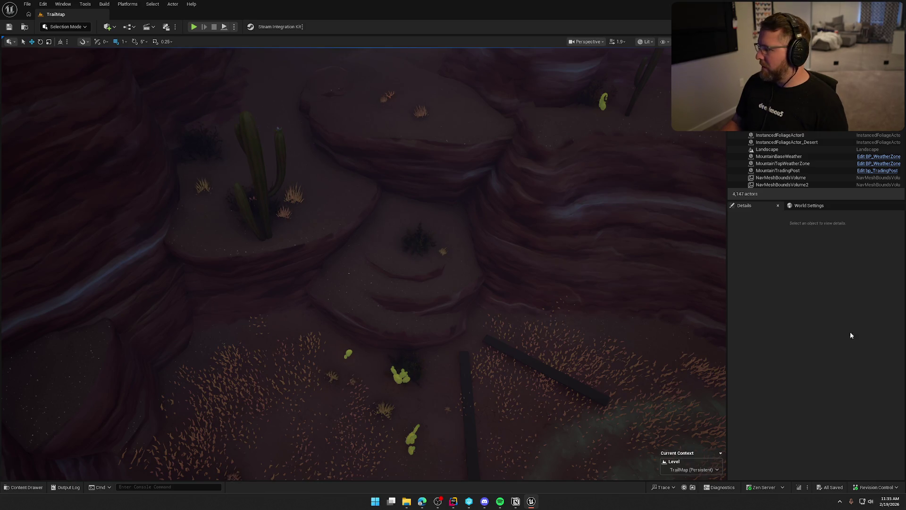
- Check MI_BushLeaves and the next bush material against the level
key(ctrl+space)
click(540, 368)
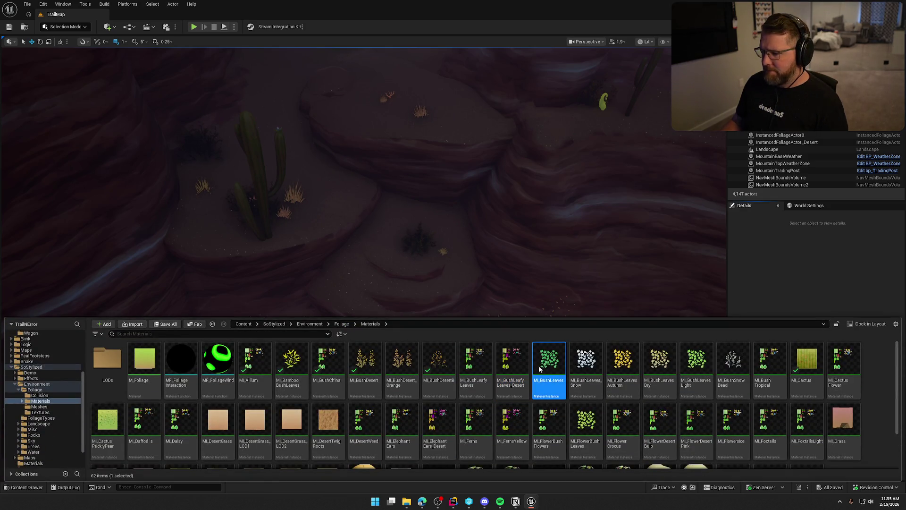
key(ctrl+space)
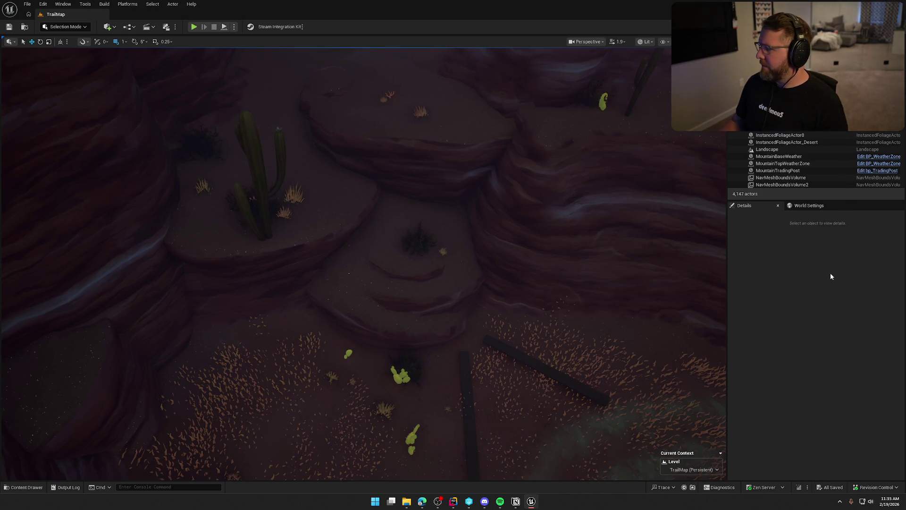
key(ctrl+space)
click(585, 364)
key(ctrl+space)
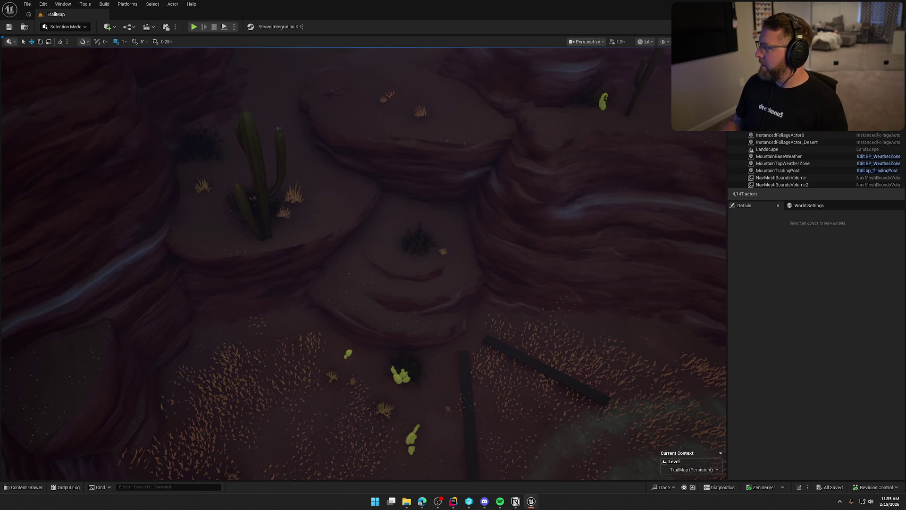
click(498, 326)
- Deselect the landscape, check the next bush material and MI_BushLeaves_Dry, then save the level
key(Escape)
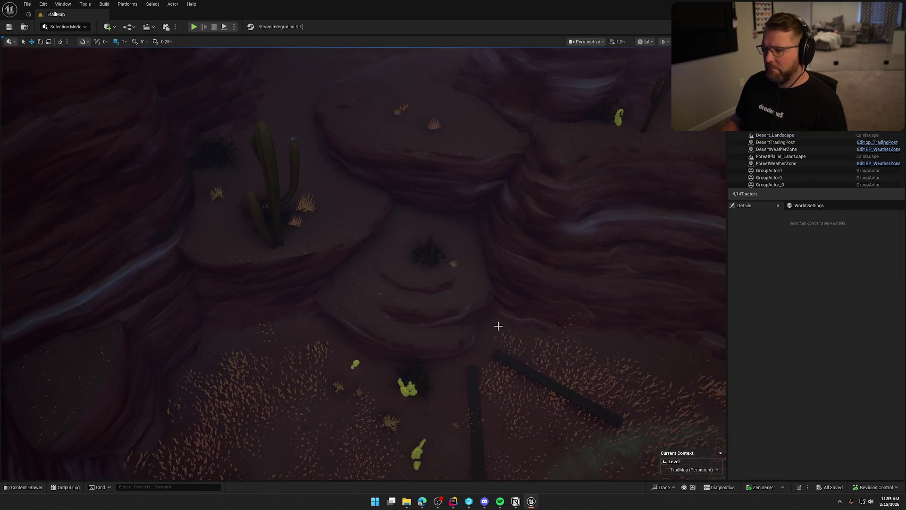
key(ctrl+space)
click(622, 368)
key(ctrl+space)
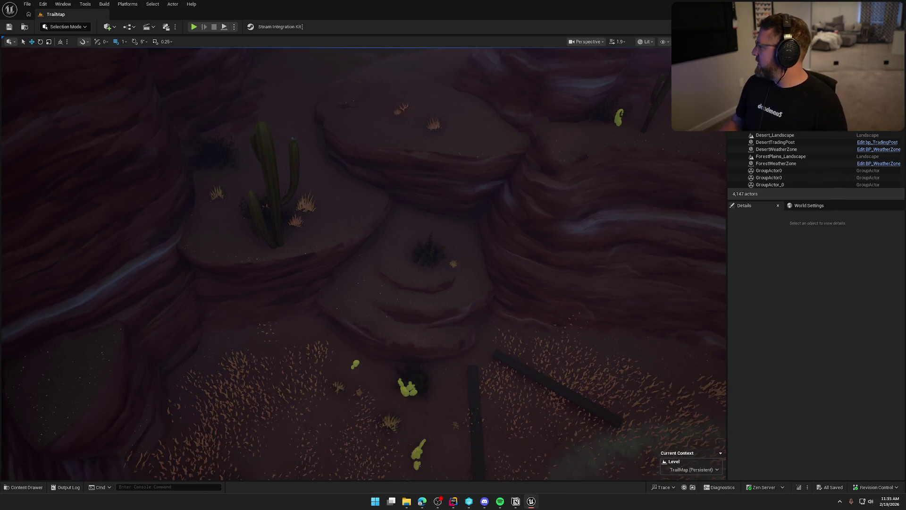
key(ctrl+space)
click(656, 361)
key(ctrl+space)
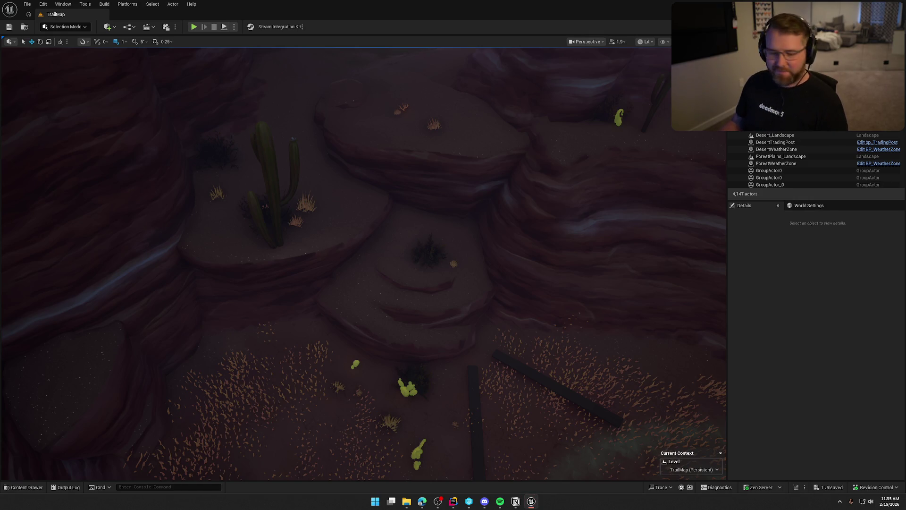
key(ctrl+s)
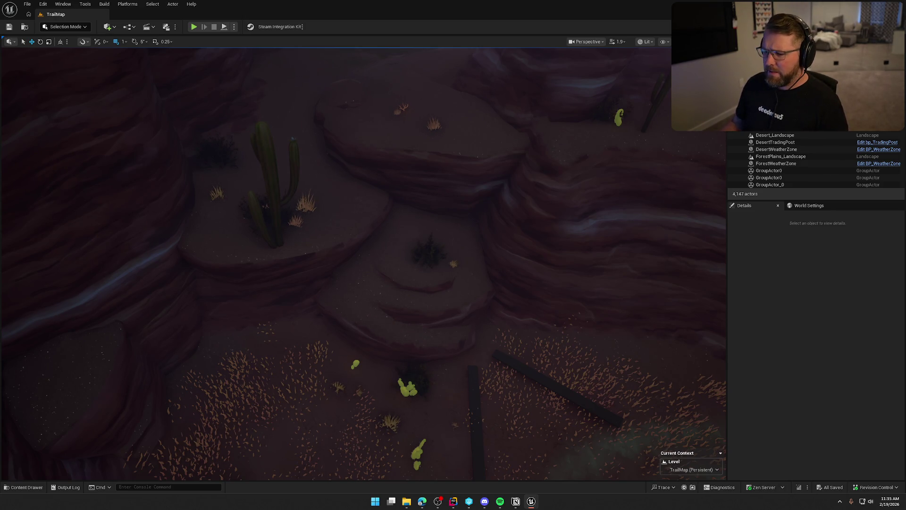
- Check MI_BushLeavesLight and MI_BushSnowDead, then save the level again
key(ctrl+space)
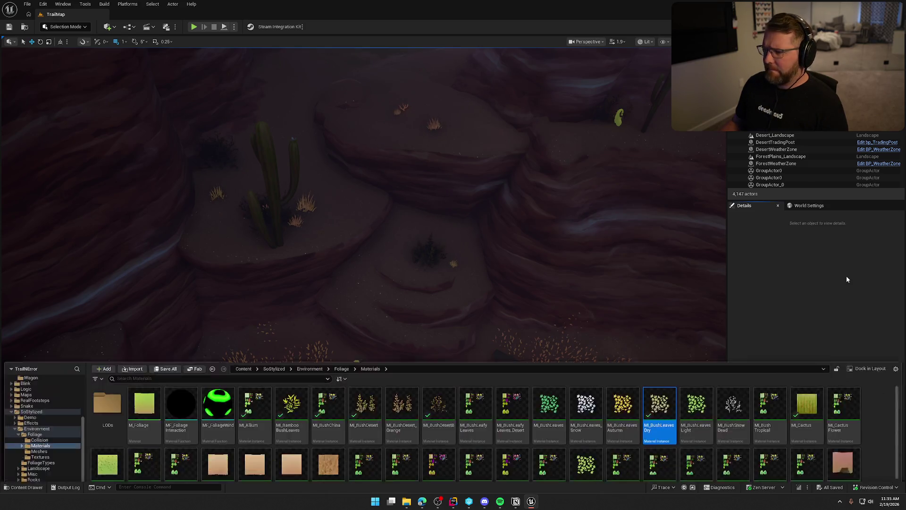
click(706, 367)
key(ctrl+space)
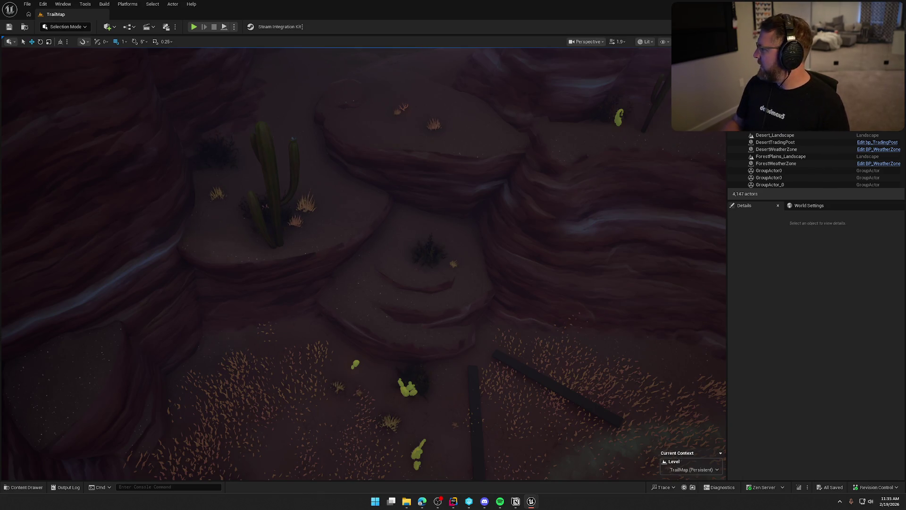
key(ctrl+space)
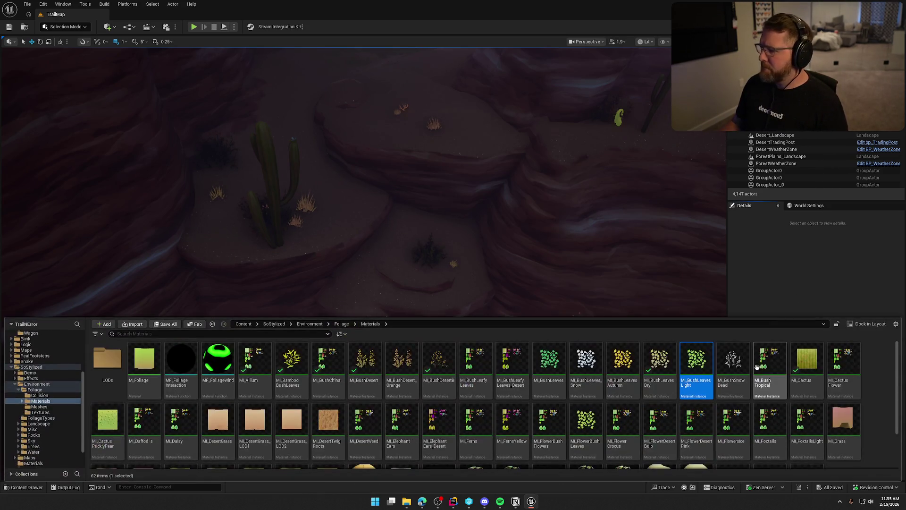
click(731, 367)
key(ctrl+space)
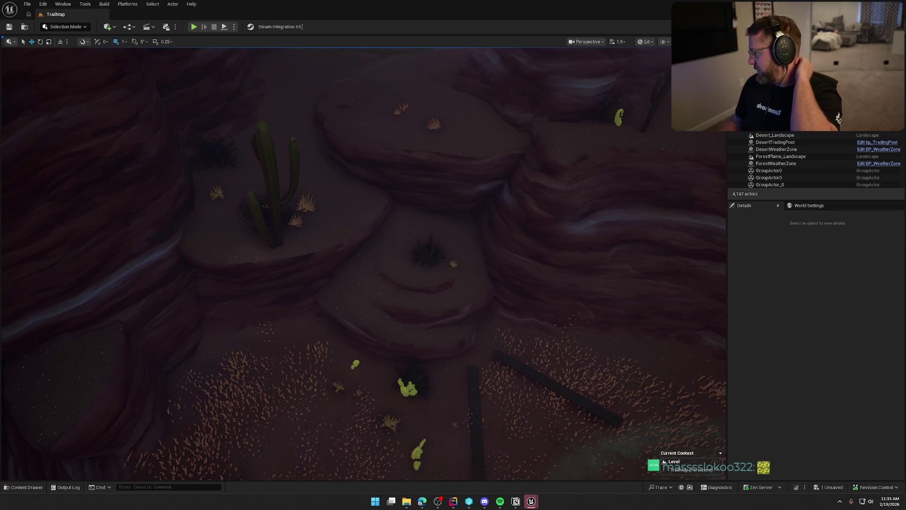
key(ctrl+s)
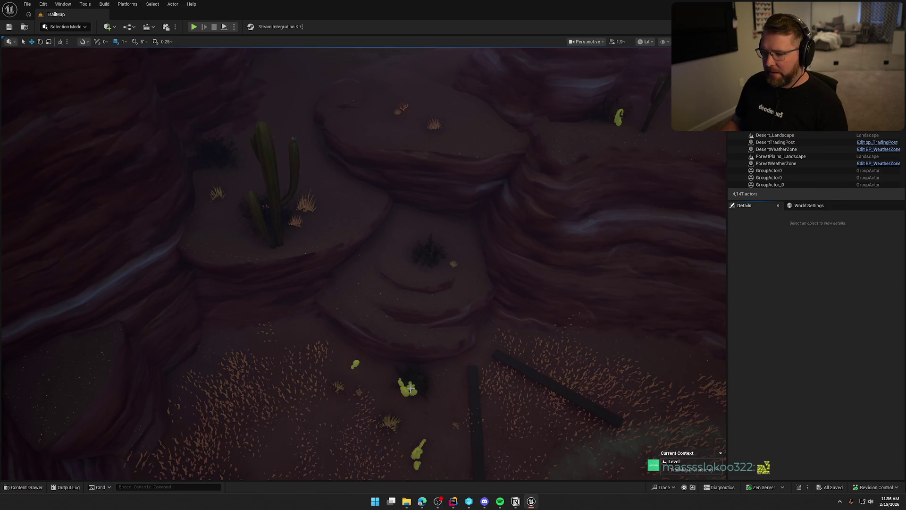
- Check MI_BushTropical and MI_CactusFlower against the level
key(ctrl+space)
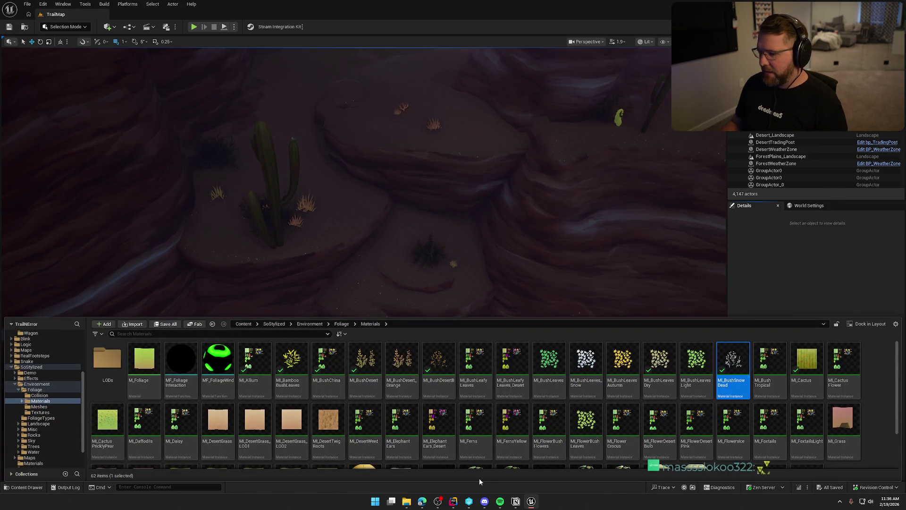
scroll(193, 396, down, 2)
scroll(192, 395, up, 2)
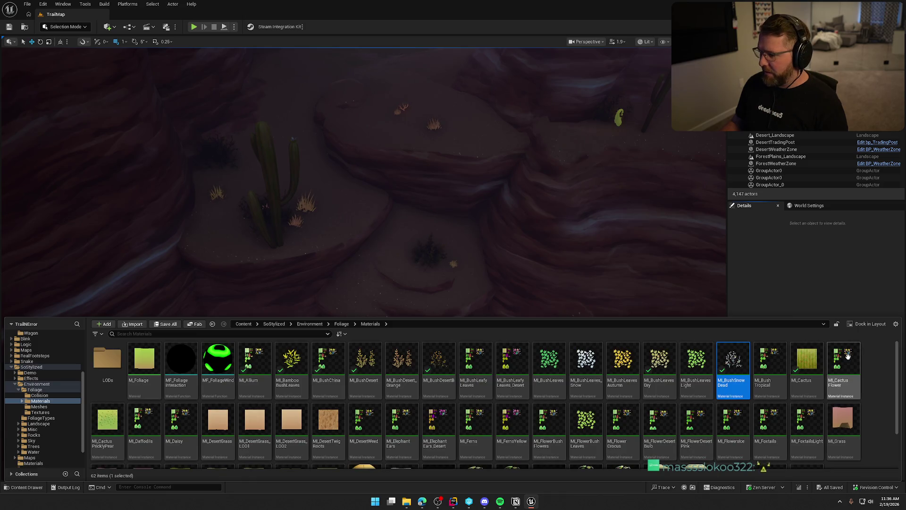
click(774, 361)
key(ctrl+space)
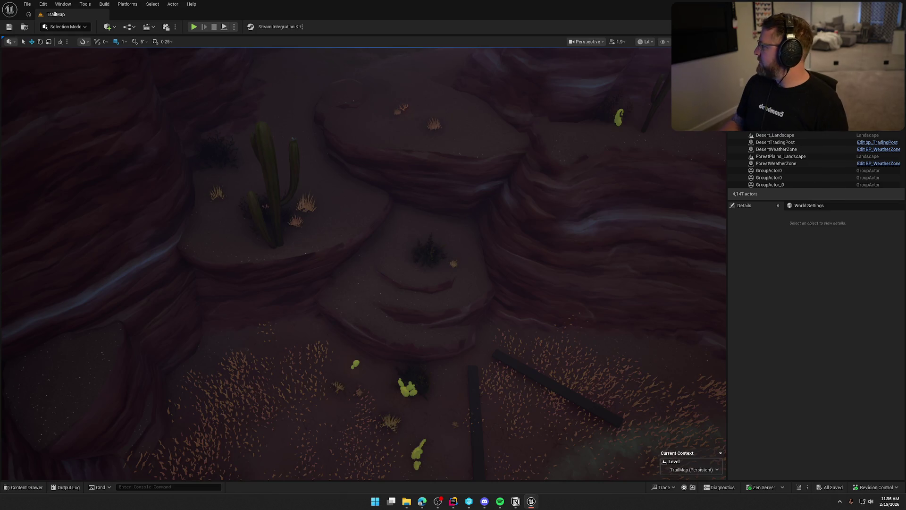
key(ctrl+space)
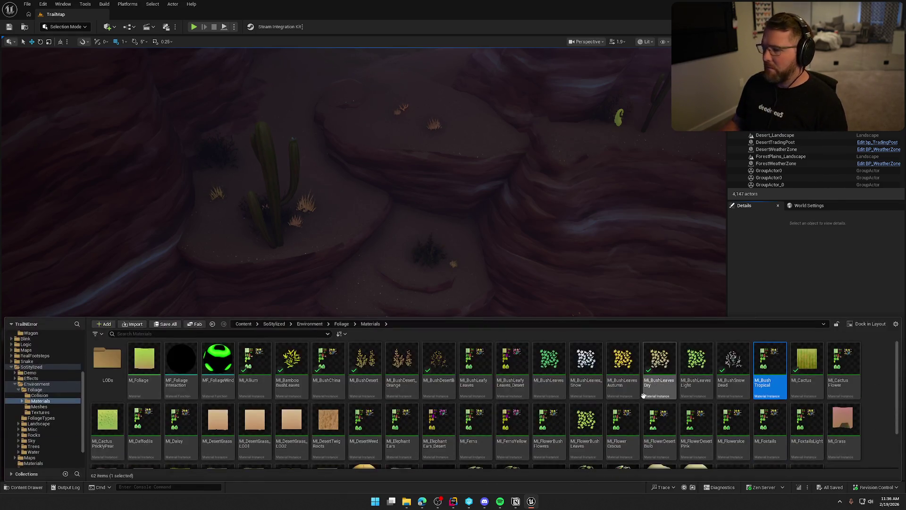
click(845, 360)
key(ctrl+space)
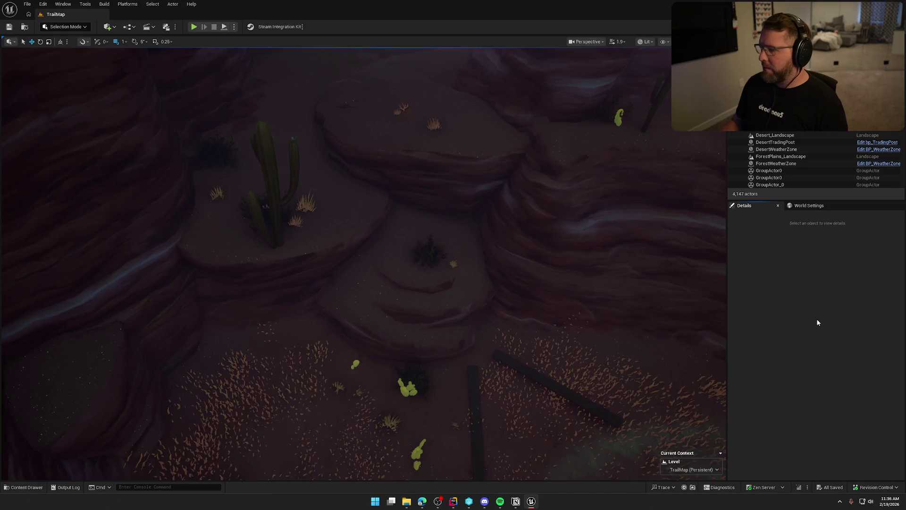
- Check MI_Cactus PricklyPear and save the level
key(ctrl+space)
click(107, 433)
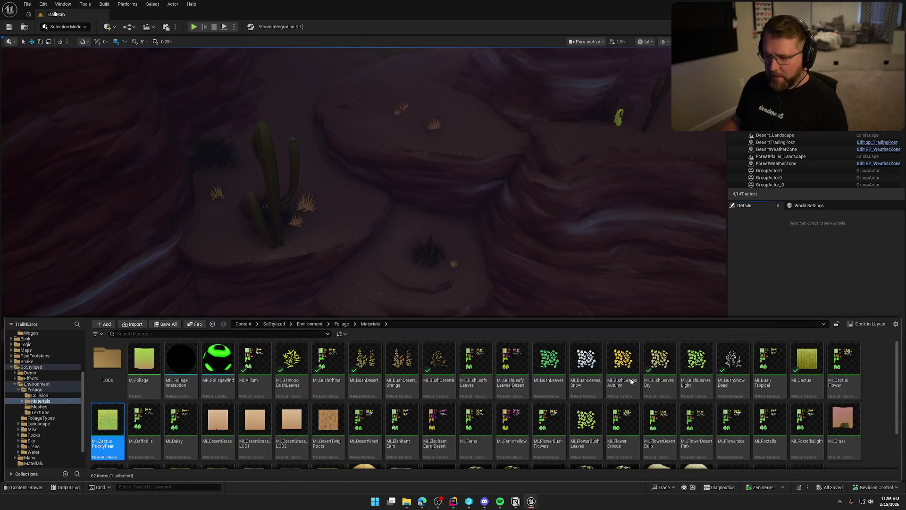
key(ctrl+space)
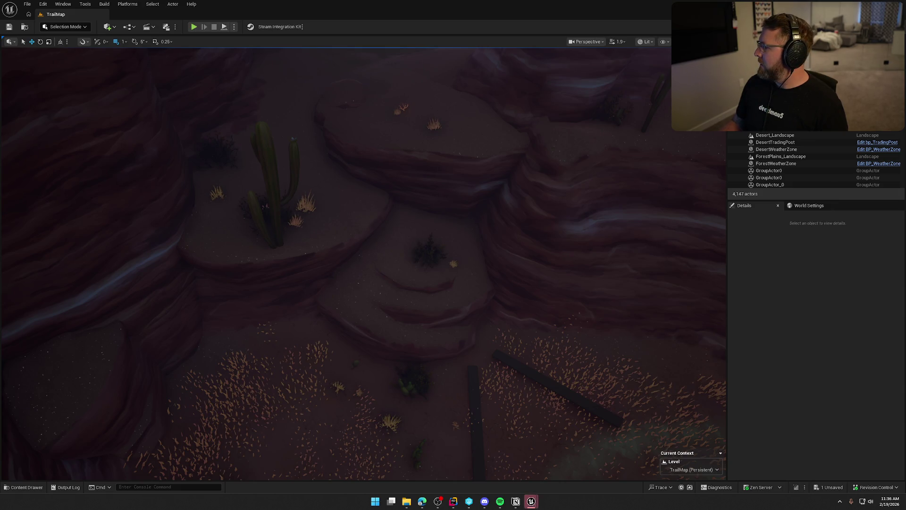
key(ctrl+s)
- Review the level again and check the MI_Daisy material
key(ctrl+space)
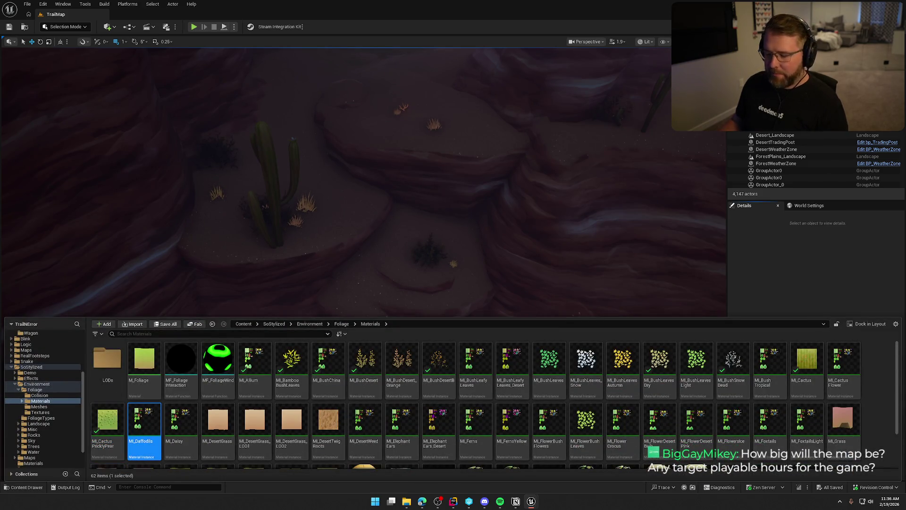
key(ctrl+space)
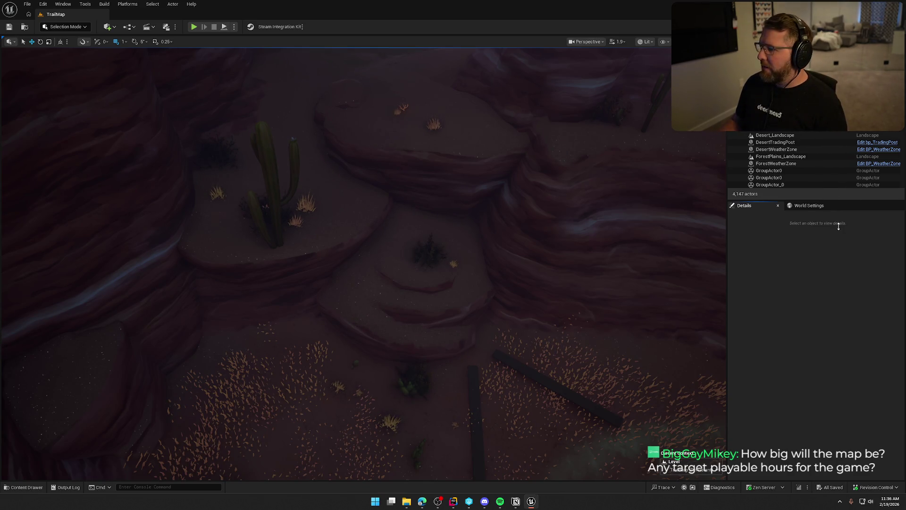
key(ctrl+space)
click(183, 425)
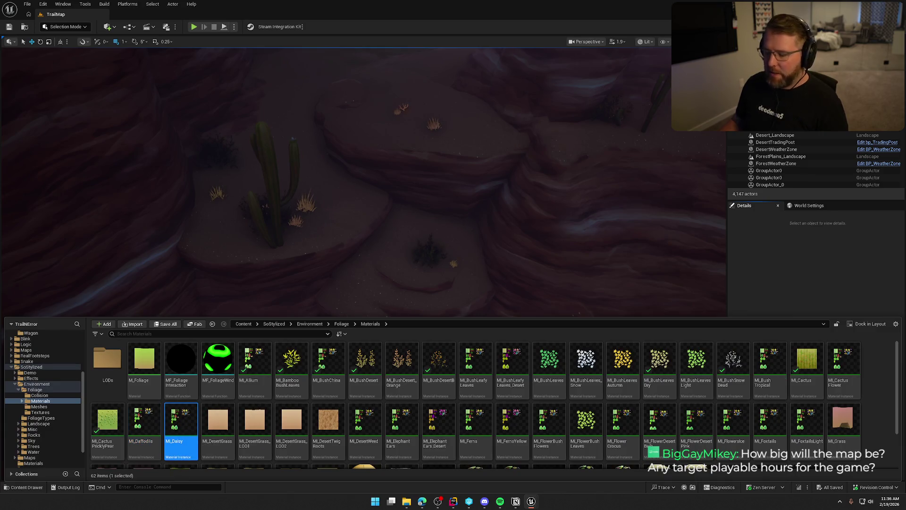
key(ctrl+space)
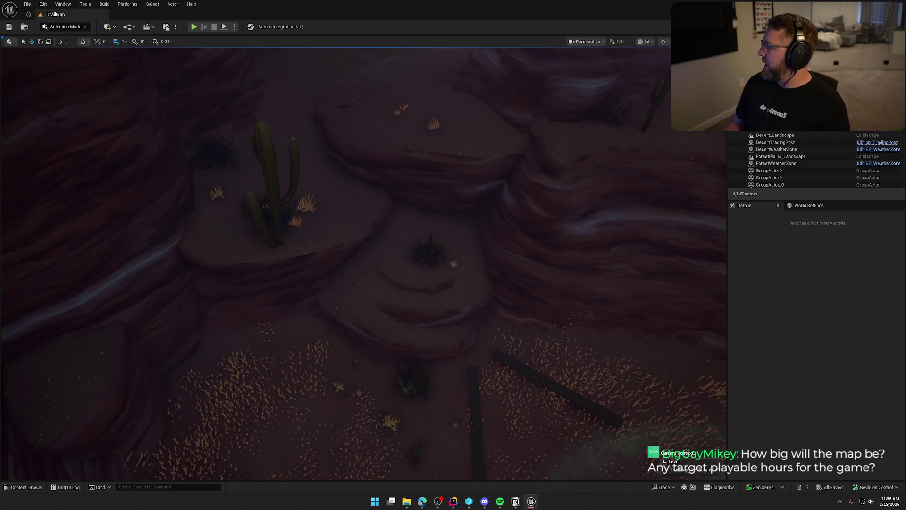
click(766, 326)
key(ctrl+space)
- Check MI_DesertGrass and the next two desert grass materials in the level
click(216, 425)
key(ctrl+space)
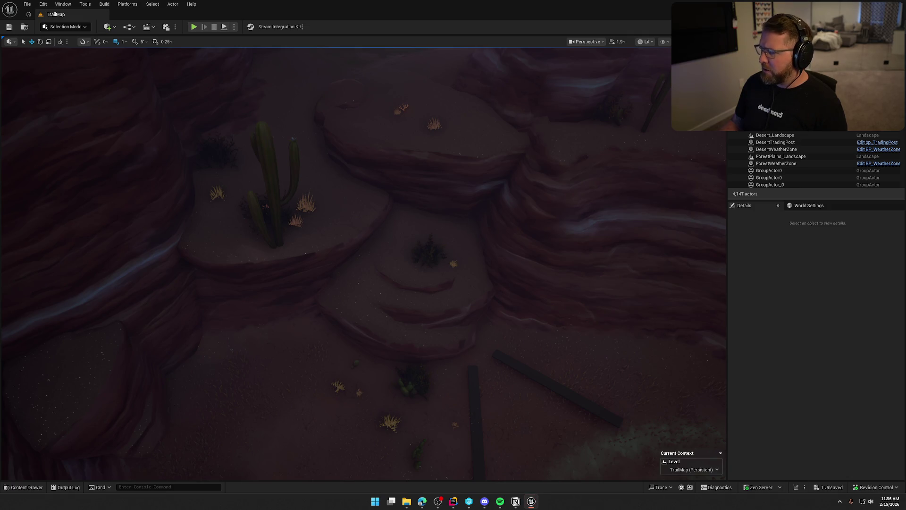
key(ctrl+space)
key(Right)
key(ctrl+space)
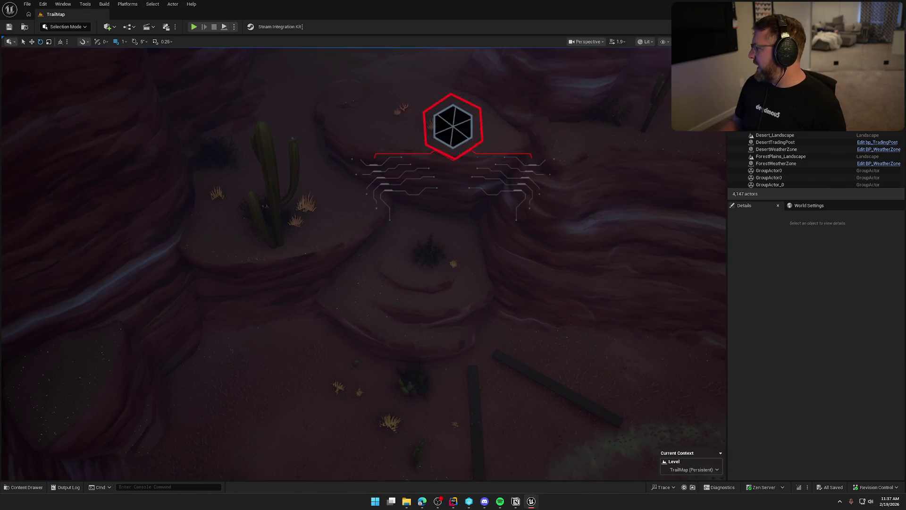
key(ctrl+space)
key(Right)
key(ctrl+space)
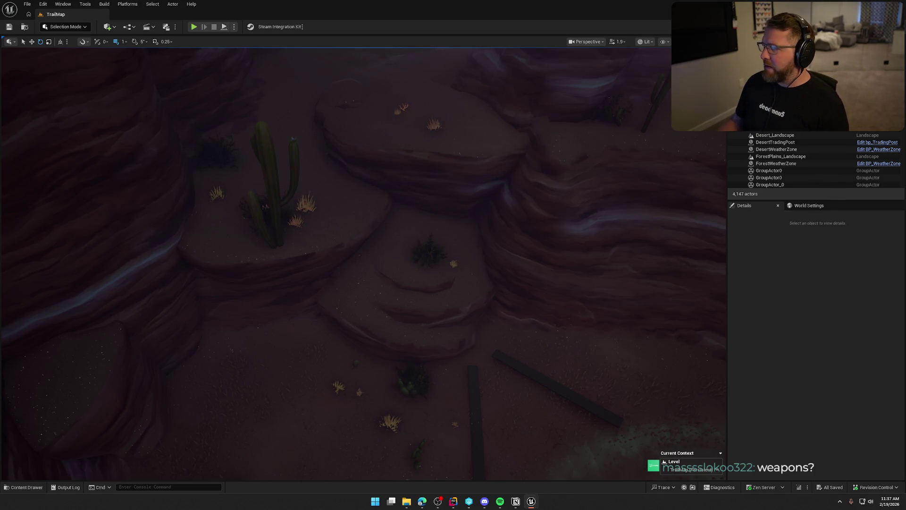
- Check the next foliage material and MI_DesertWeed, saving the level after each
key(ctrl+space)
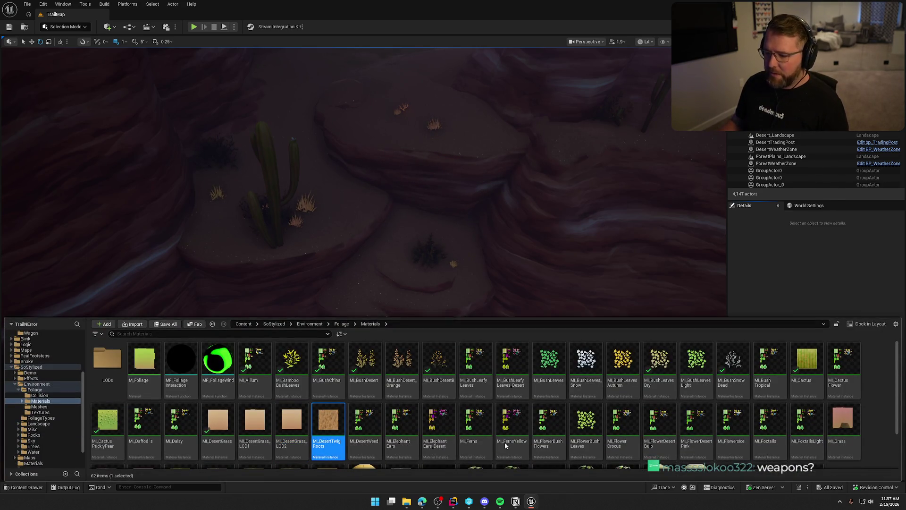
key(ctrl+space)
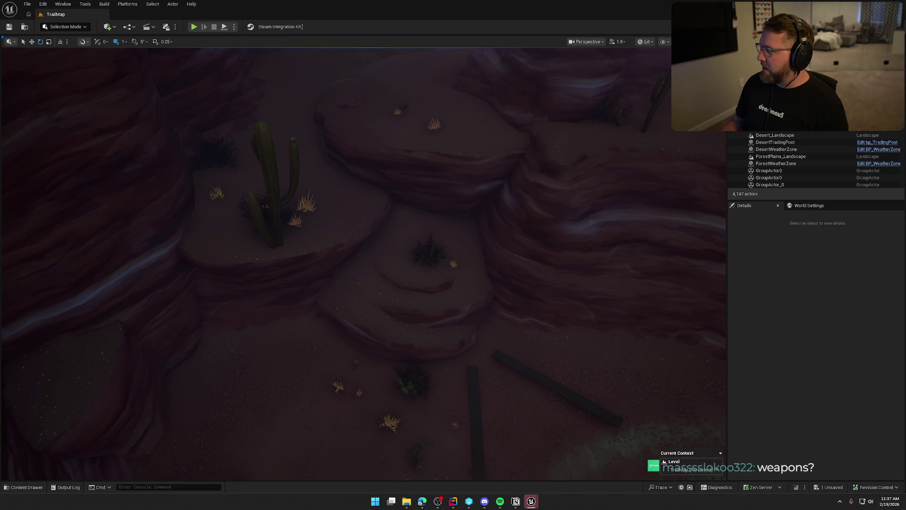
key(ctrl+s)
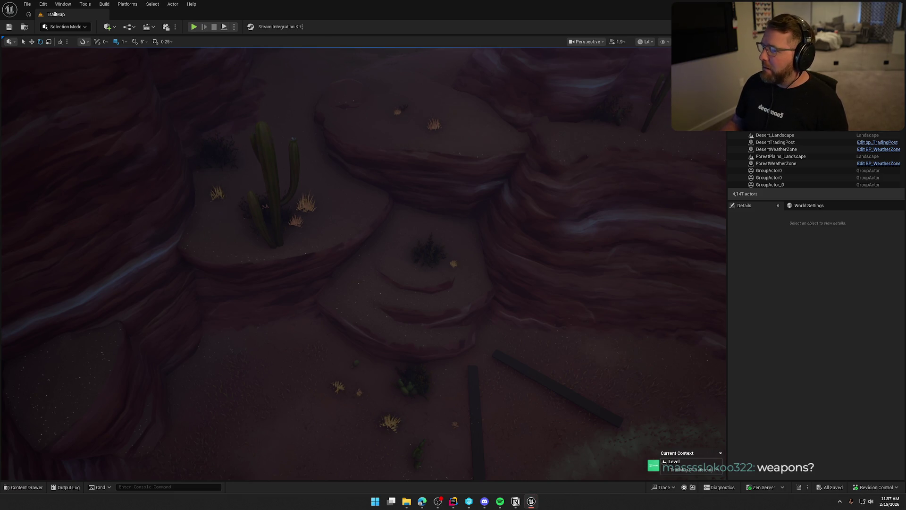
key(ctrl+space)
click(364, 445)
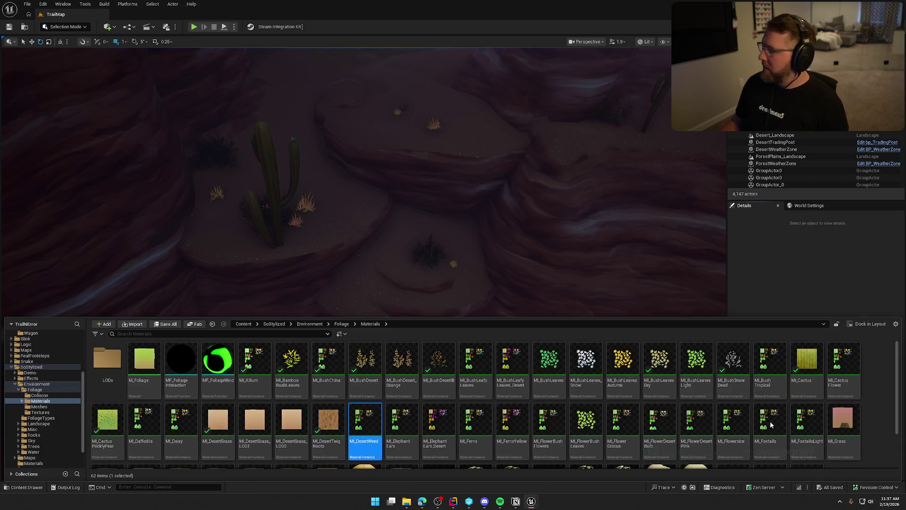
key(ctrl+space)
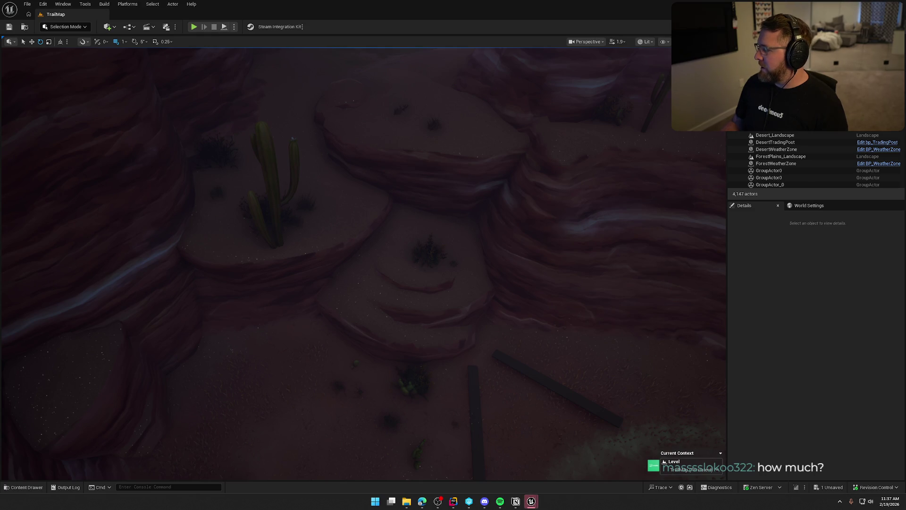
key(ctrl+s)
- Step through the next three foliage materials, saving the level after the first
key(ctrl+space)
key(Right)
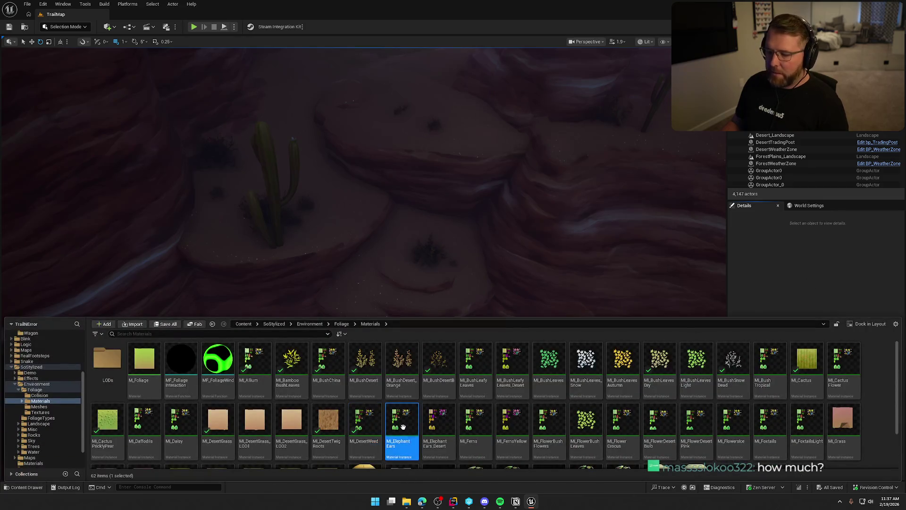
key(ctrl+space)
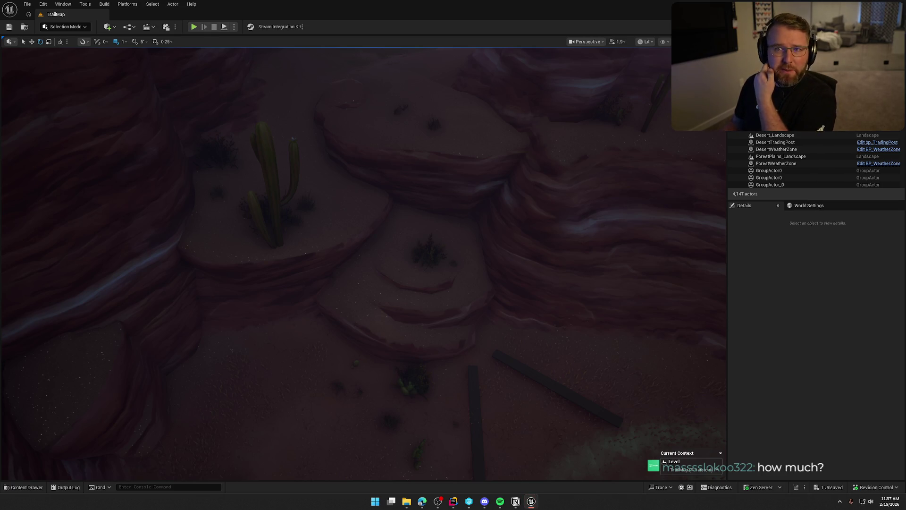
key(ctrl+s)
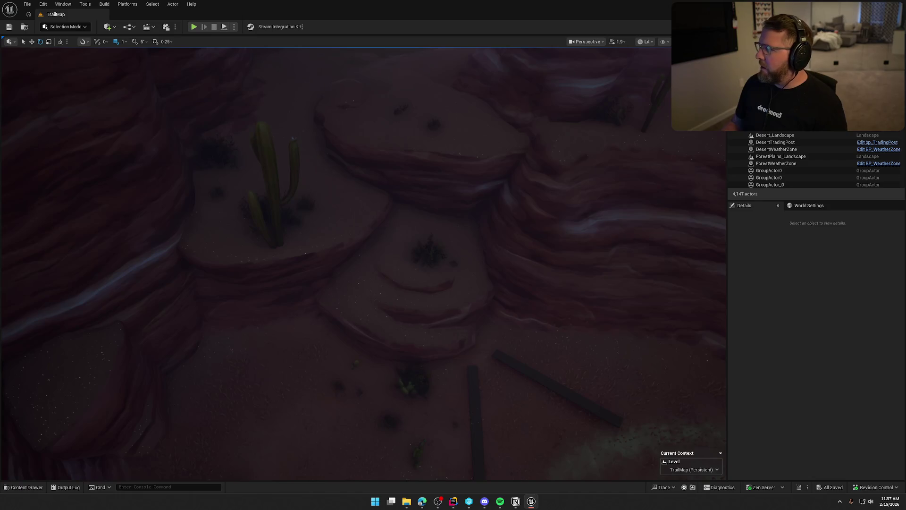
key(ctrl+space)
key(Right)
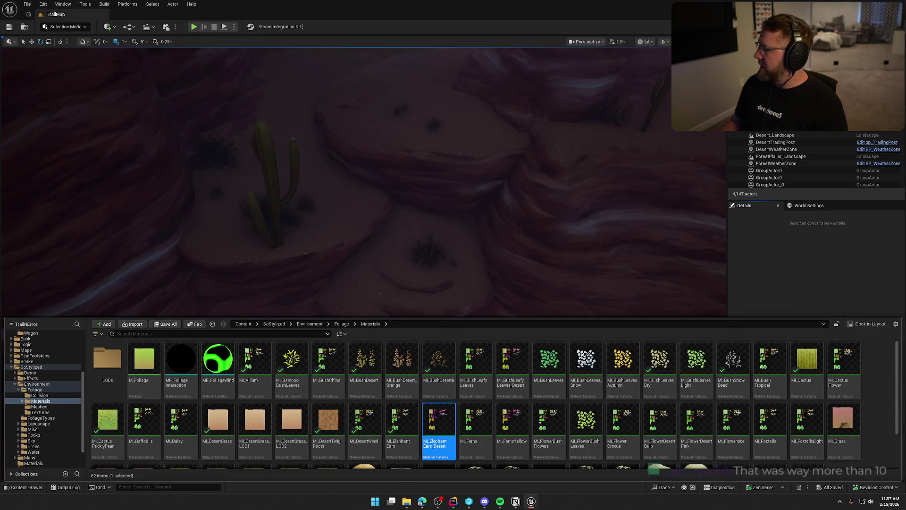
key(ctrl+space)
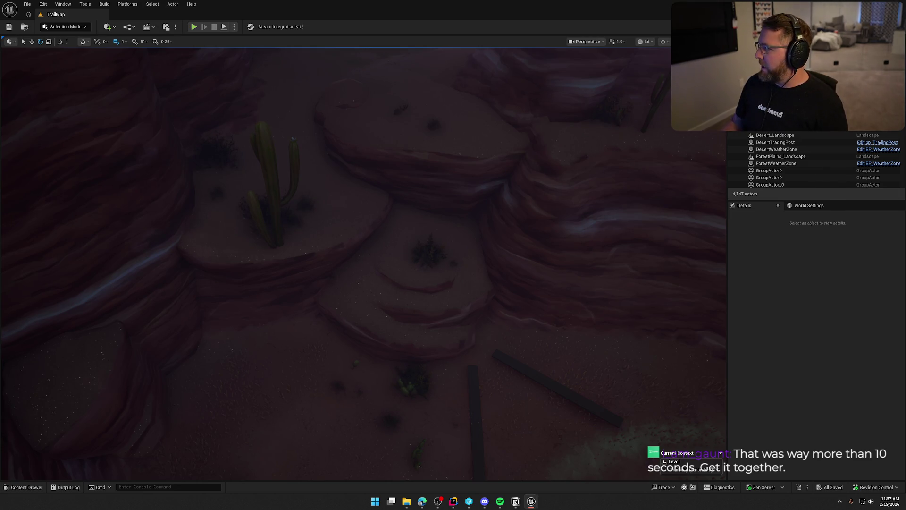
key(ctrl+space)
key(Right)
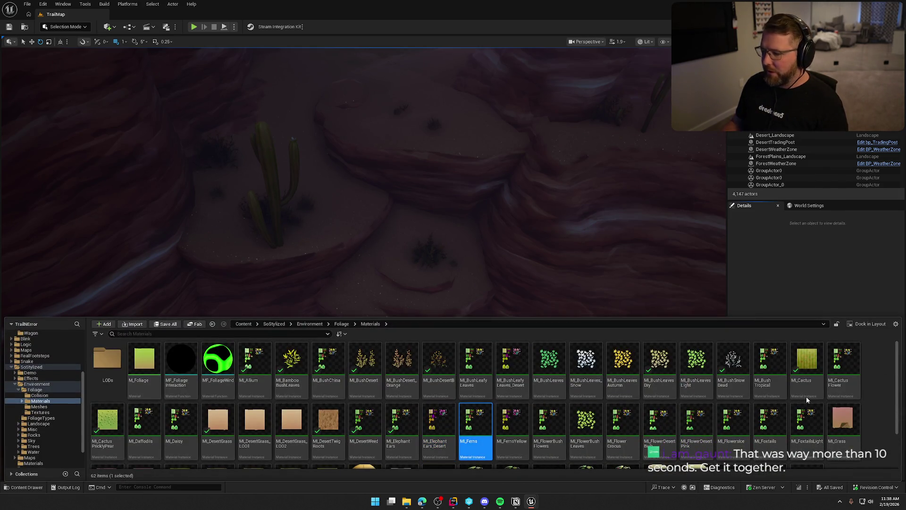
key(ctrl+space)
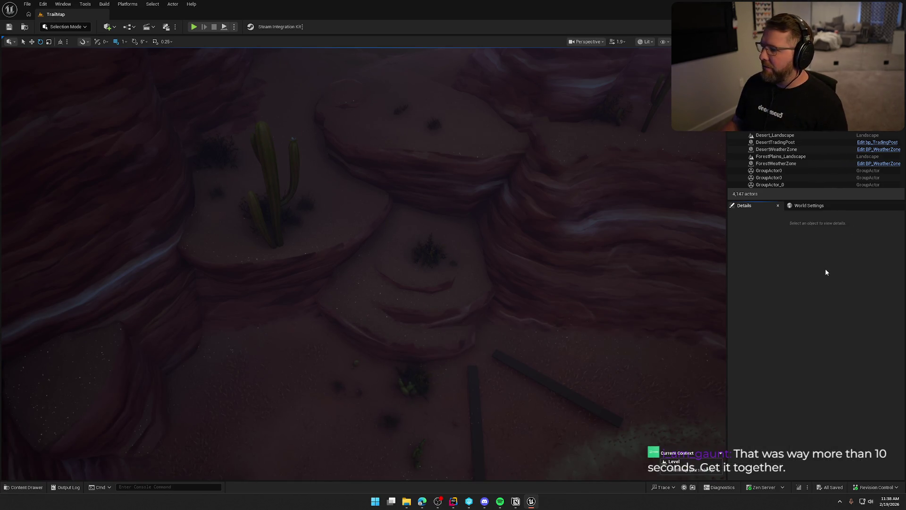
key(ctrl+space)
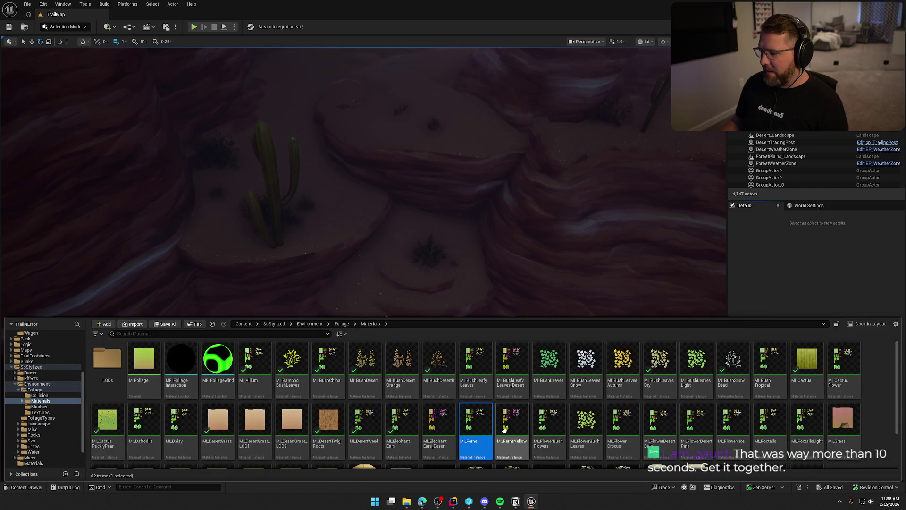
- Check MI_FernsYellow and the following foliage material in the level
click(511, 424)
key(ctrl+space)
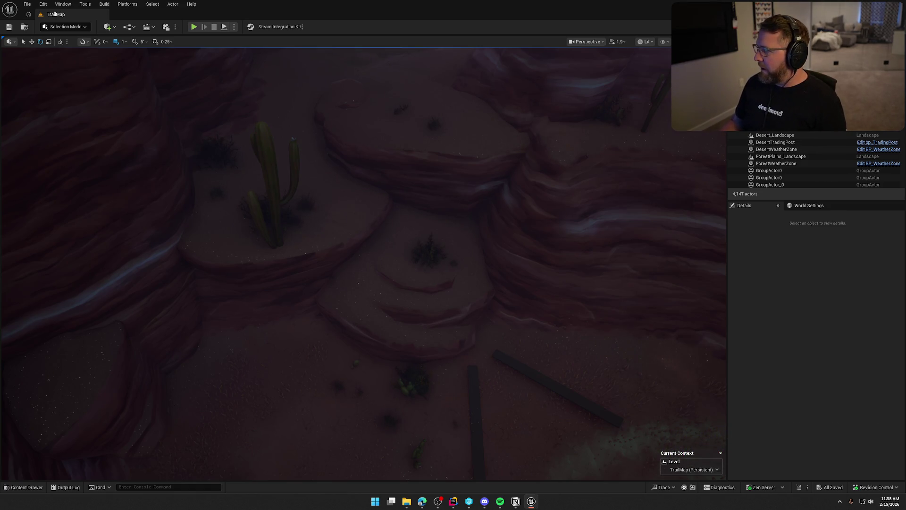
key(ctrl+space)
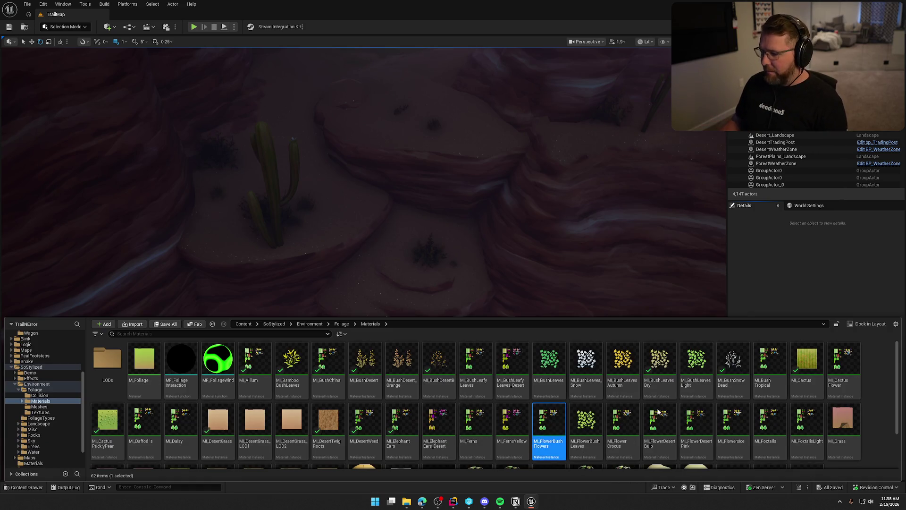
key(ctrl+space)
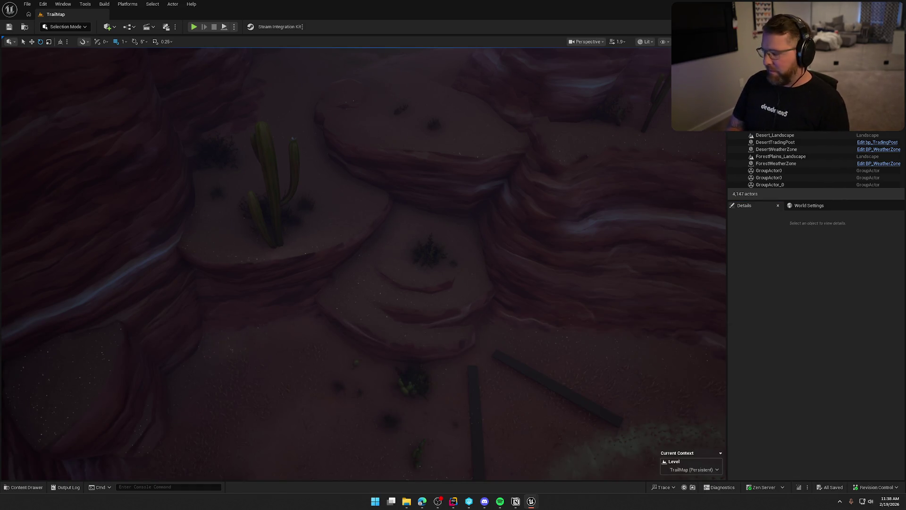
key(ctrl+space)
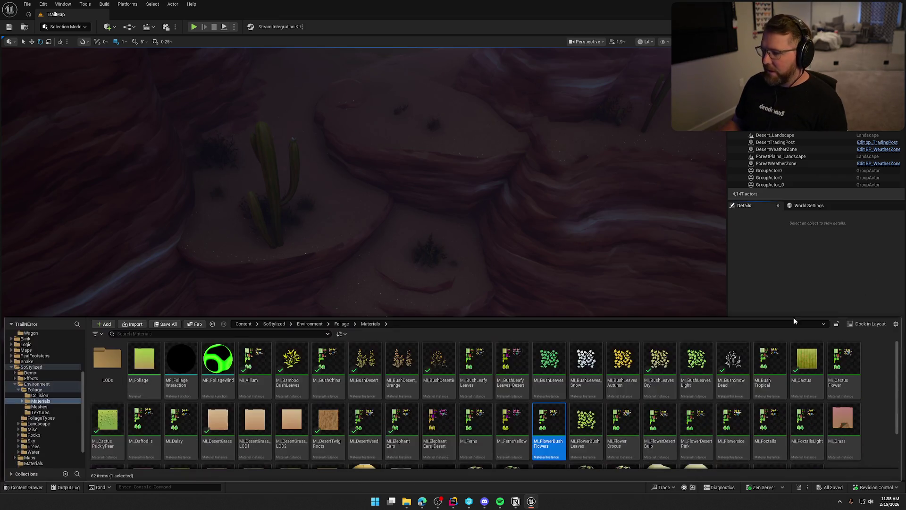
key(Right)
key(ctrl+space)
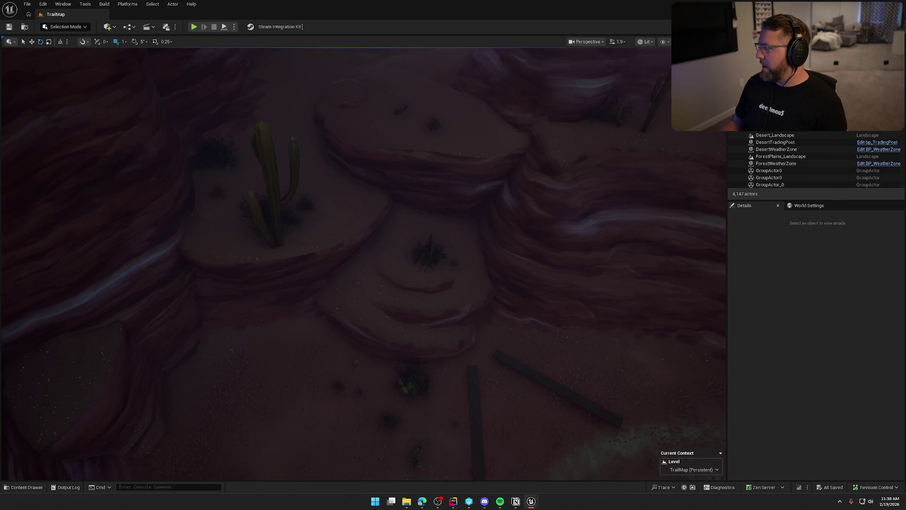
- Check MI_FlowerCrocus and save the level, then check MI_FlowerDesertBulb
key(ctrl+space)
click(614, 427)
key(ctrl+space)
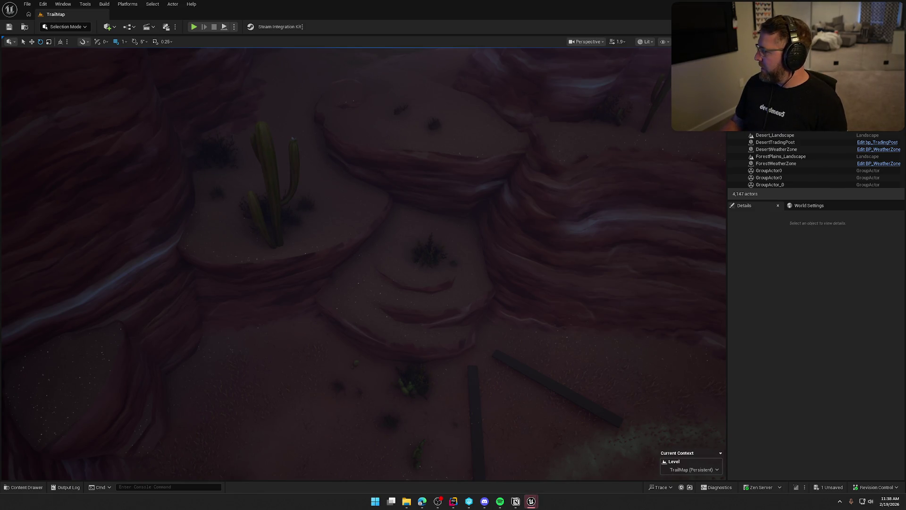
key(ctrl+s)
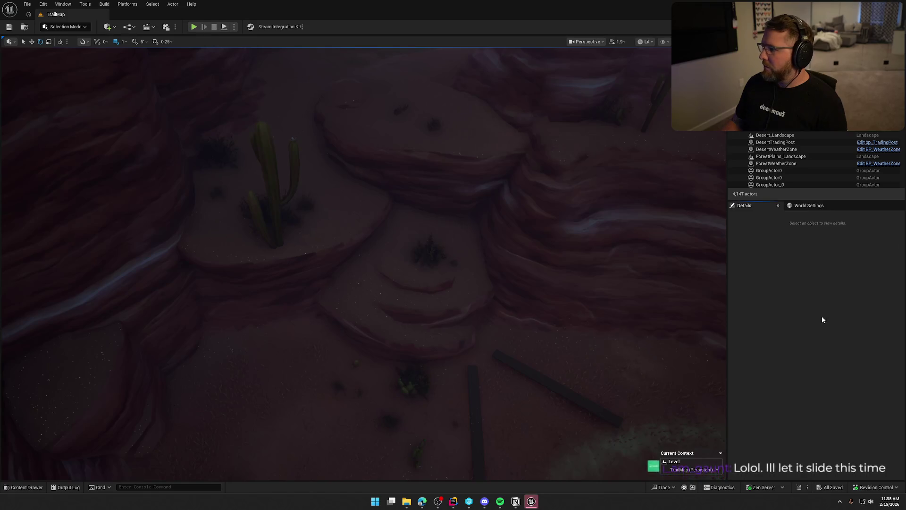
key(ctrl+space)
click(674, 419)
key(ctrl+space)
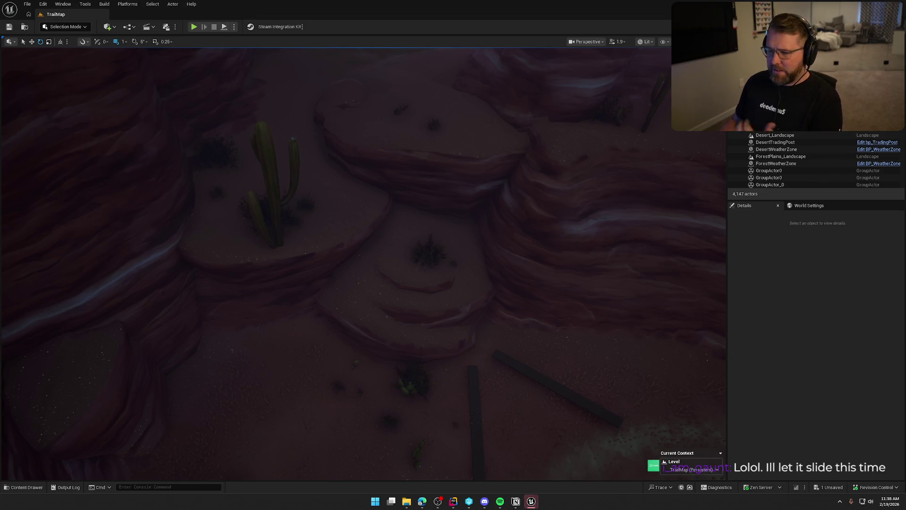
- Move the view over to the river and select the BP_Water14 water actor
mouse_move(639, 307)
mouse_down()
mouse_move(639, 330)
mouse_move(639, 260)
mouse_move(639, 331)
mouse_up()
mouse_move(227, 261)
mouse_down()
mouse_move(226, 321)
mouse_move(227, 262)
mouse_up()
click(337, 240)
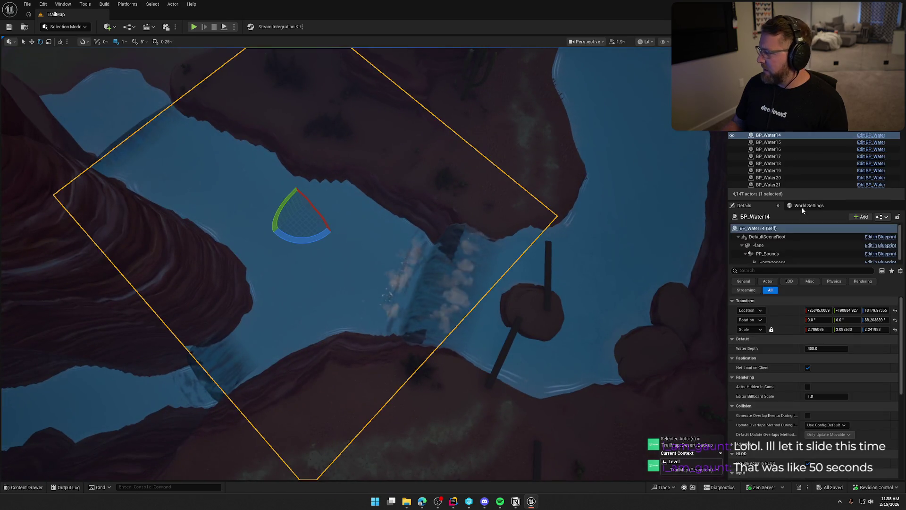
- Step to MI_FlowerDesertPink, check it in the level, and save
key(ctrl+space)
key(Right)
key(Right)
scroll(495, 404, down, 1)
key(Right)
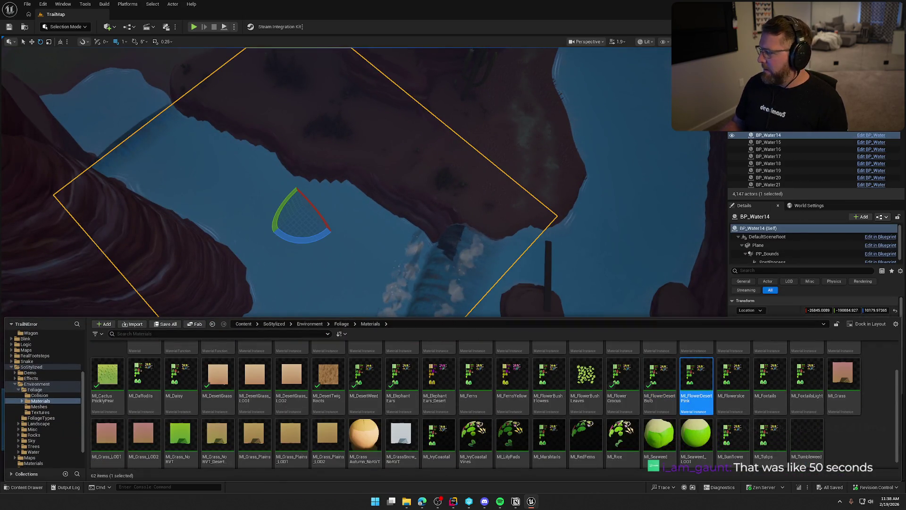
key(ctrl+space)
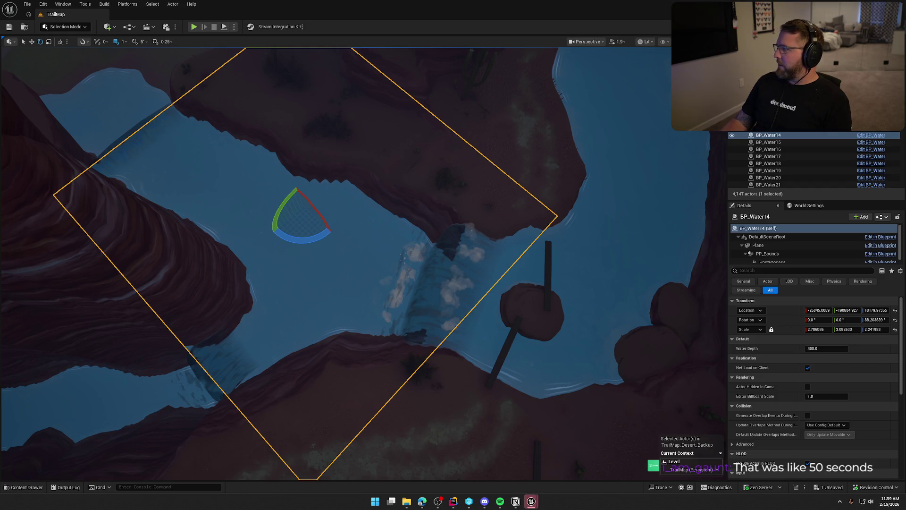
key(ctrl+s)
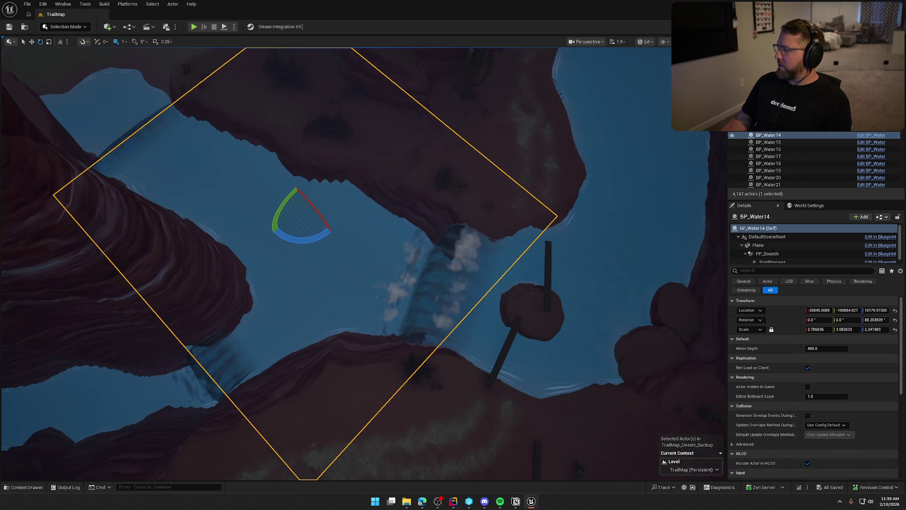
- Review the level again, then check the MI_Foxtails material
key(ctrl+space)
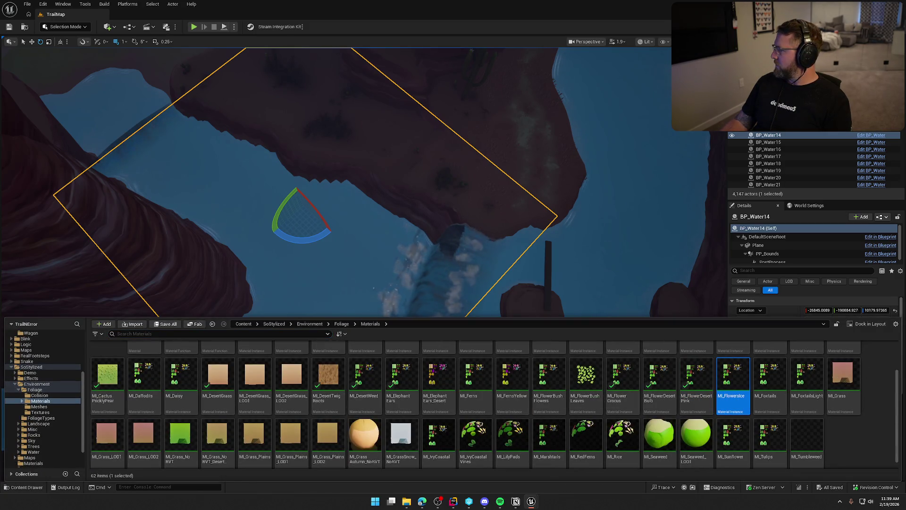
key(ctrl+space)
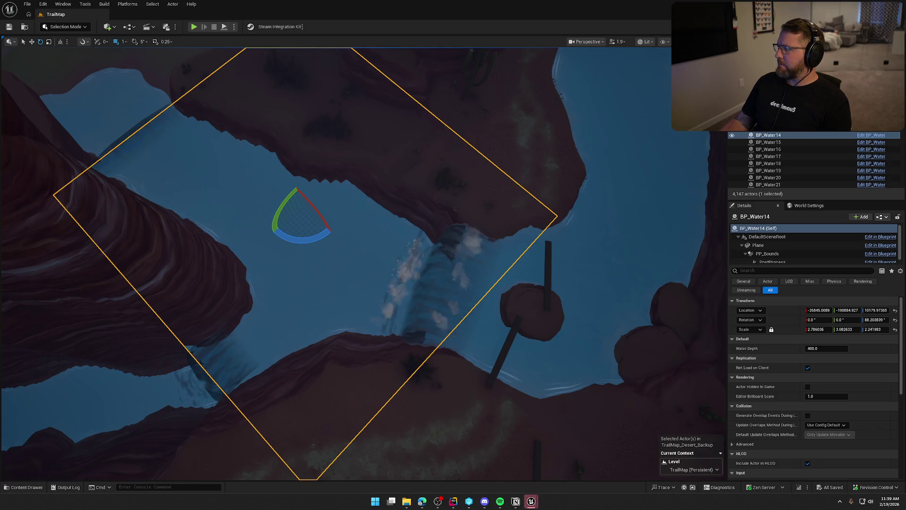
key(ctrl+space)
key(Right)
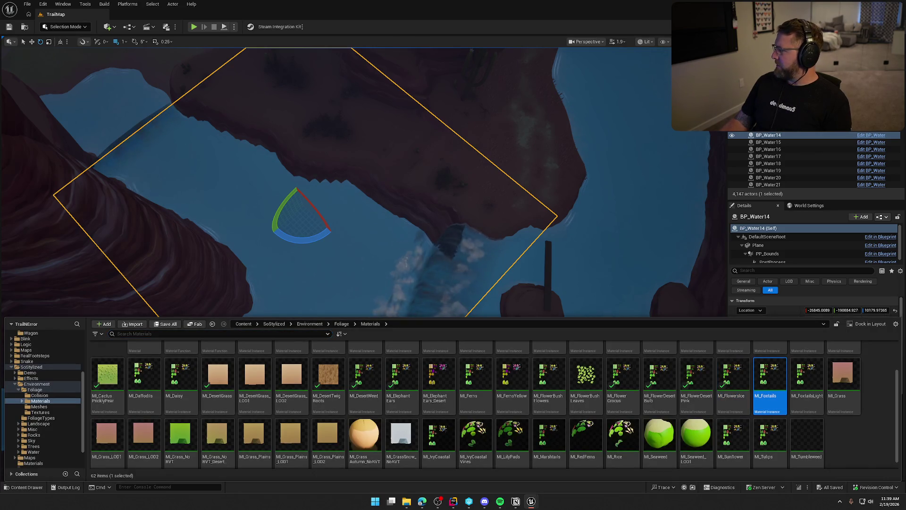
key(ctrl+space)
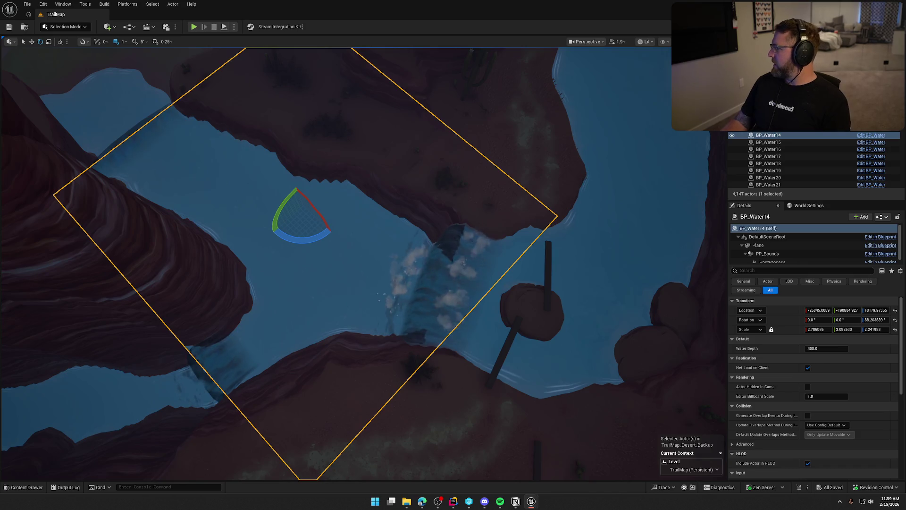
- Check MI_FoxtailsLight and MI_Grass against the level
key(ctrl+space)
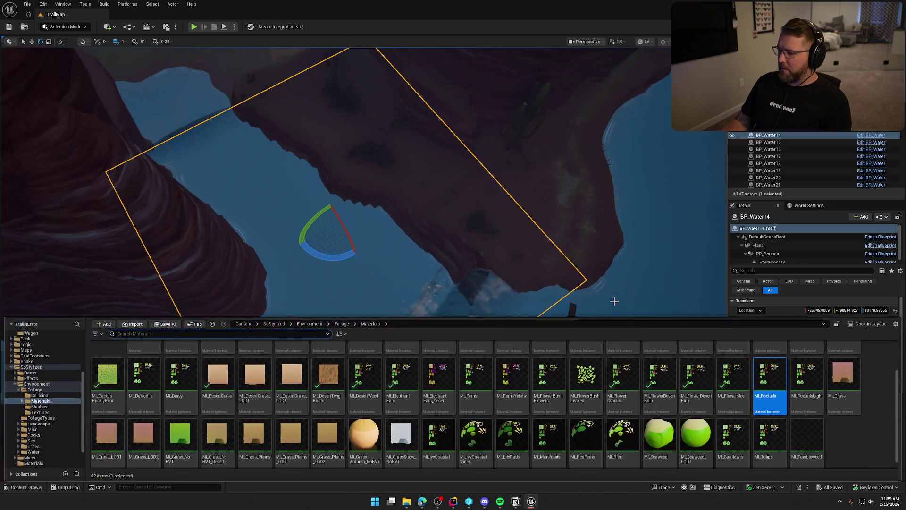
click(819, 380)
key(ctrl+space)
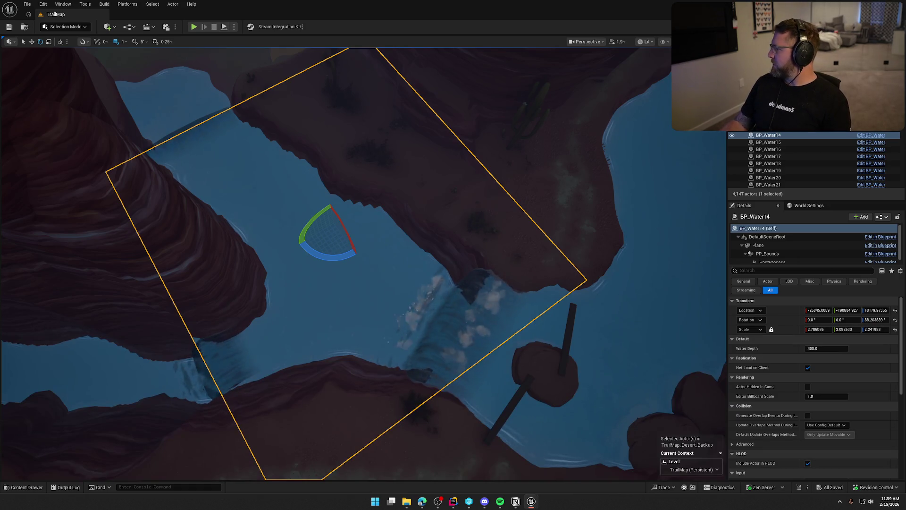
key(ctrl+space)
click(836, 376)
key(ctrl+space)
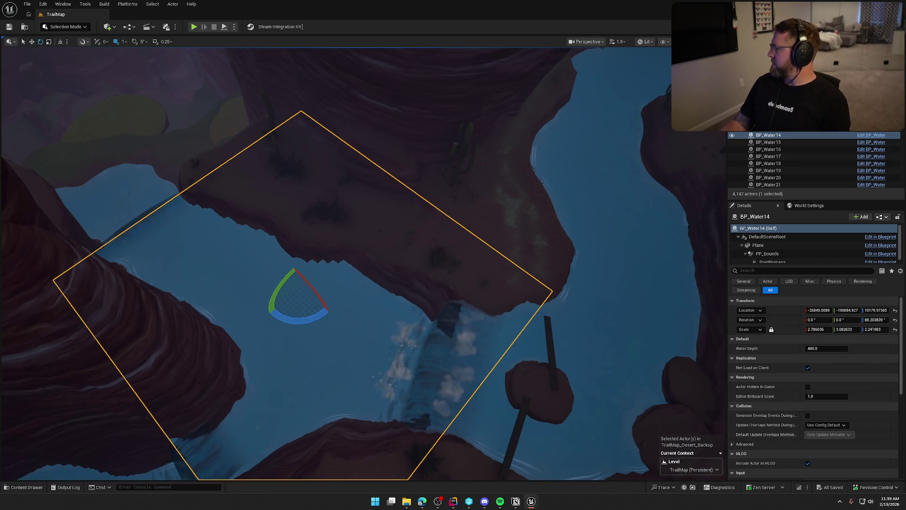
key(ctrl+space)
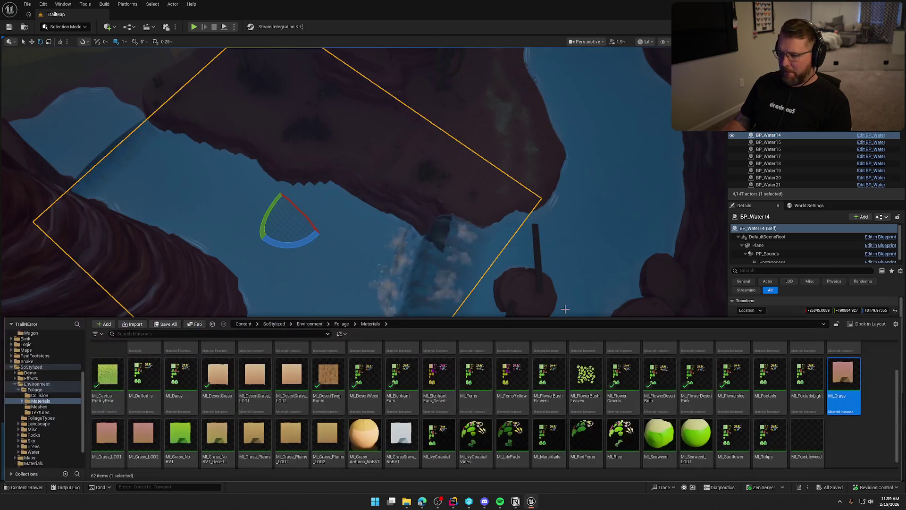
- Check MI_Grass_LOD1, MI_Grass_LOD2, MI_Grass_NoRVT and MI_Grass_NoRVT_Desert against the scene one by one
click(107, 436)
key(ctrl+space)
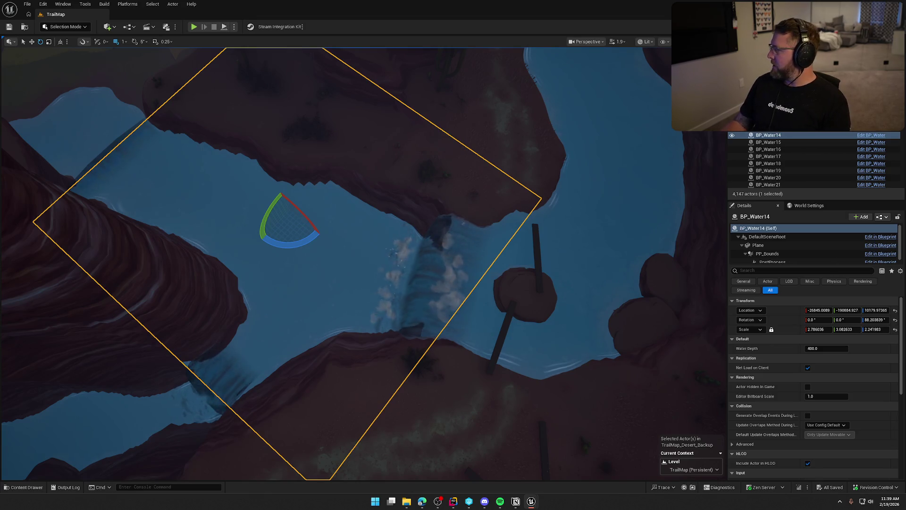
key(ctrl+space)
key(Right)
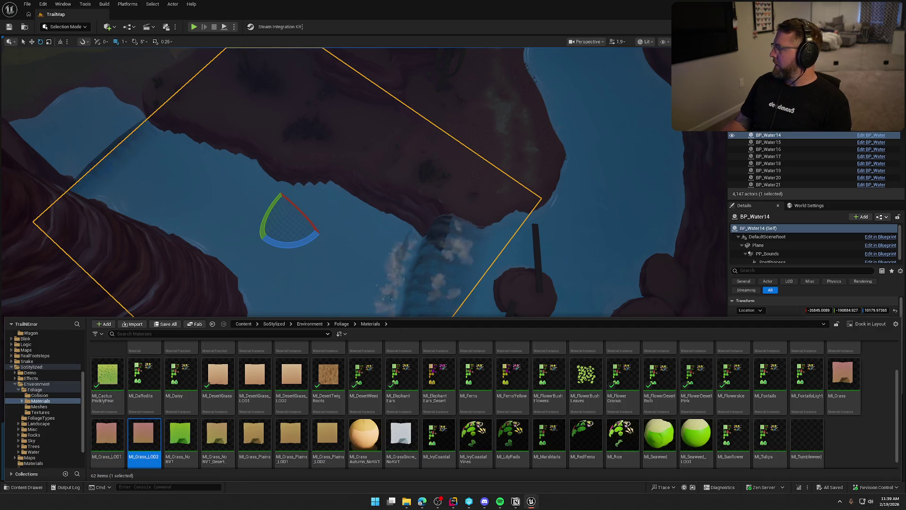
key(ctrl+space)
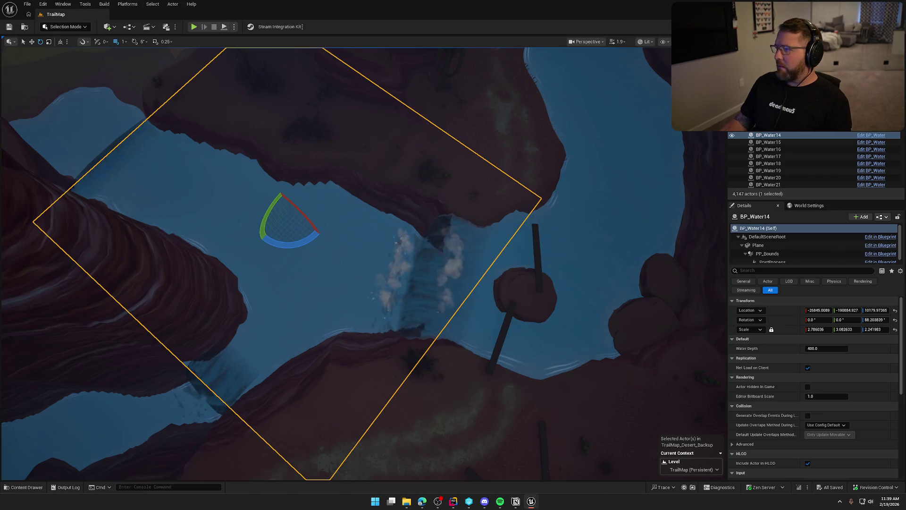
key(ctrl+space)
key(Right)
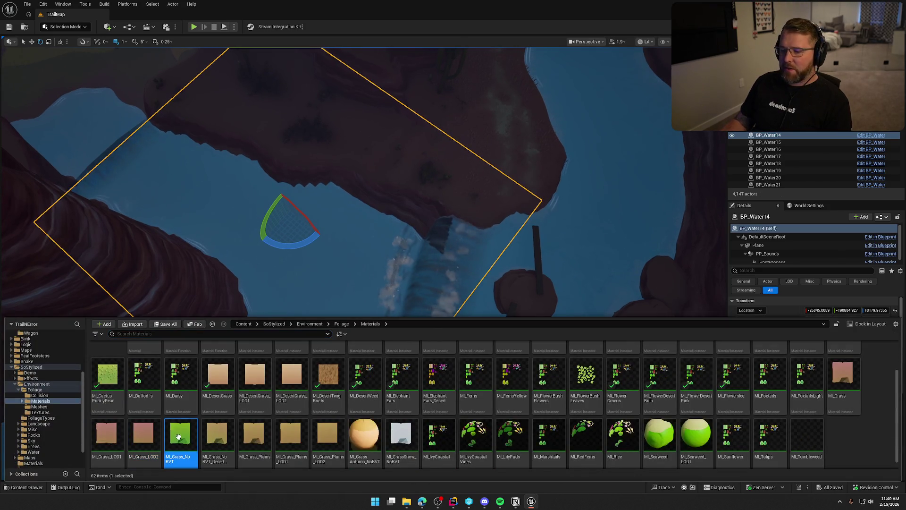
key(ctrl+space)
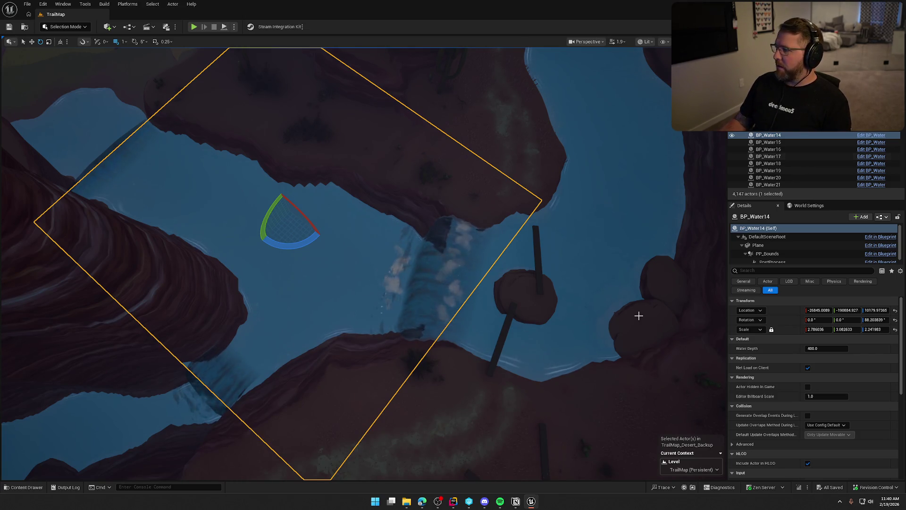
drag(638, 314, 623, 257)
key(ctrl+space)
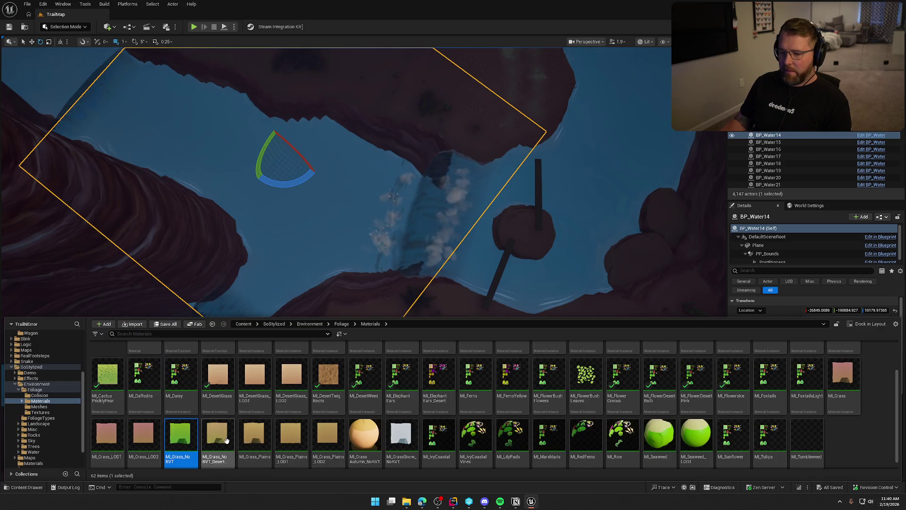
mouse_move(227, 441)
mouse_down()
mouse_move(196, 341)
mouse_move(208, 339)
mouse_move(192, 333)
mouse_move(196, 340)
mouse_up()
- Check MI_Grass_Plains against the rocks, alternating between the asset browser and the level view
scroll(601, 146, down, 2)
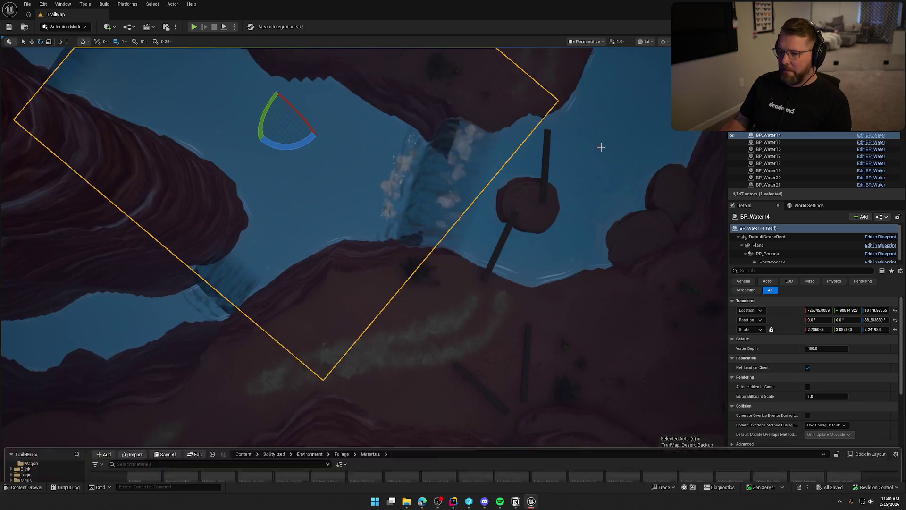
key(ctrl+space)
click(255, 437)
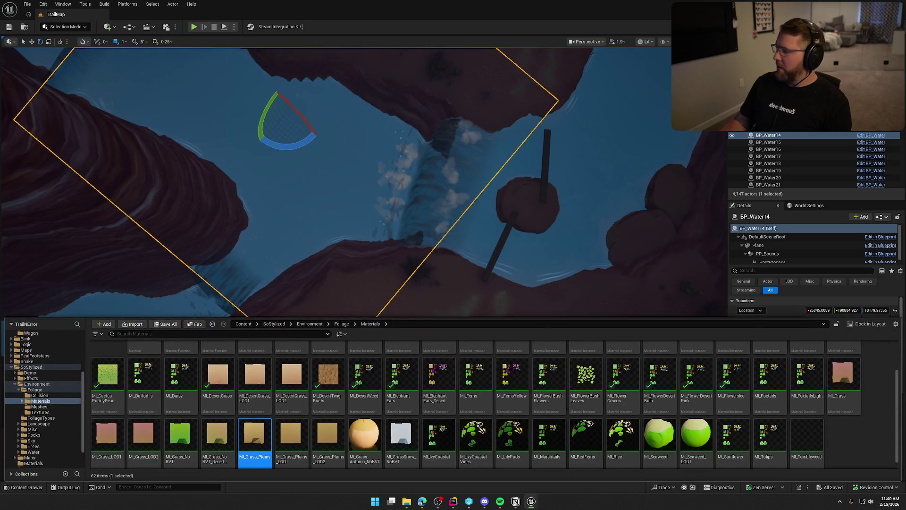
mouse_move(255, 437)
mouse_down()
mouse_move(212, 310)
mouse_move(197, 290)
mouse_move(209, 305)
mouse_up()
key(ctrl+space)
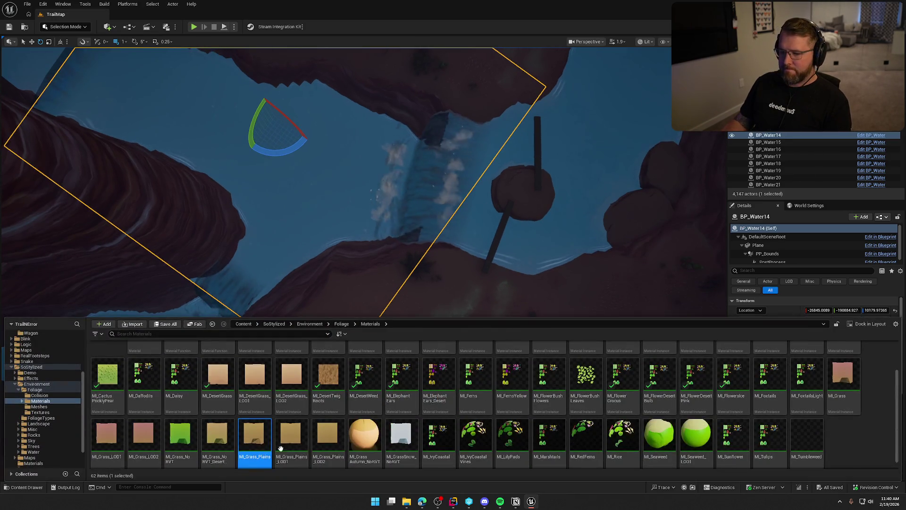
key(ctrl+space)
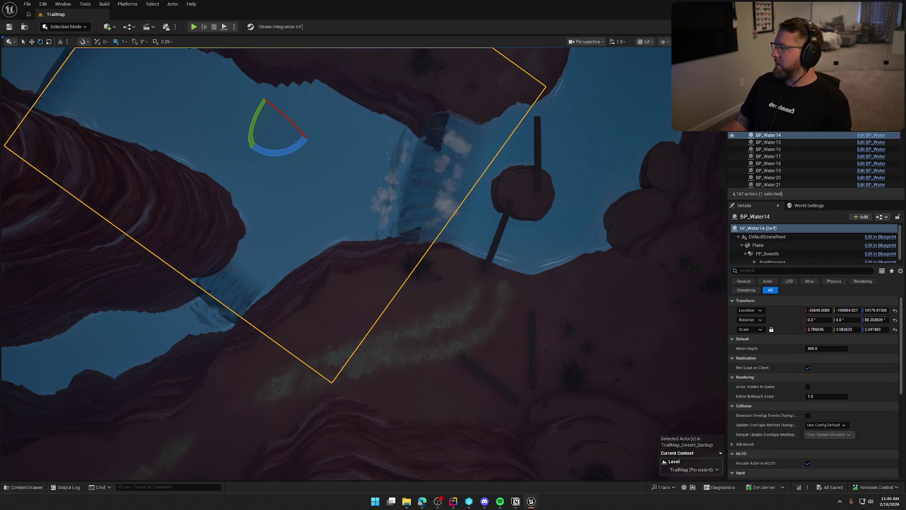
key(ctrl+space)
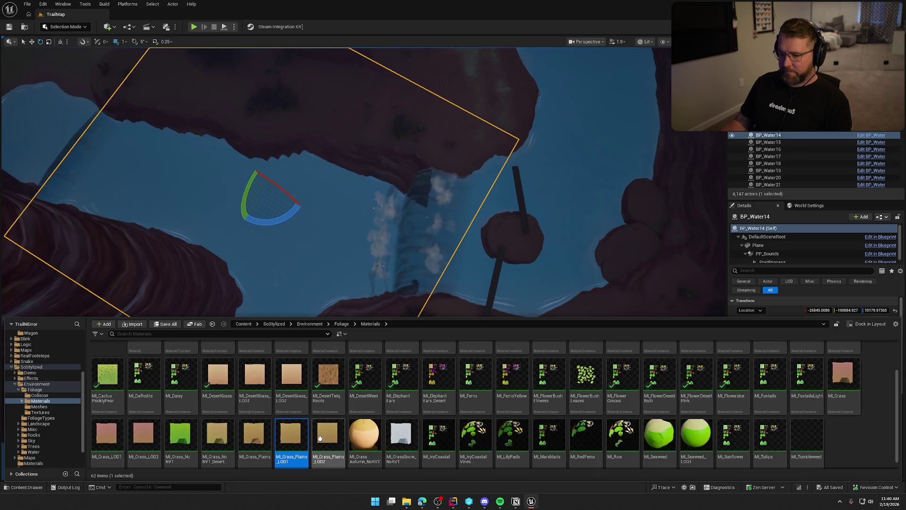
key(ctrl+space)
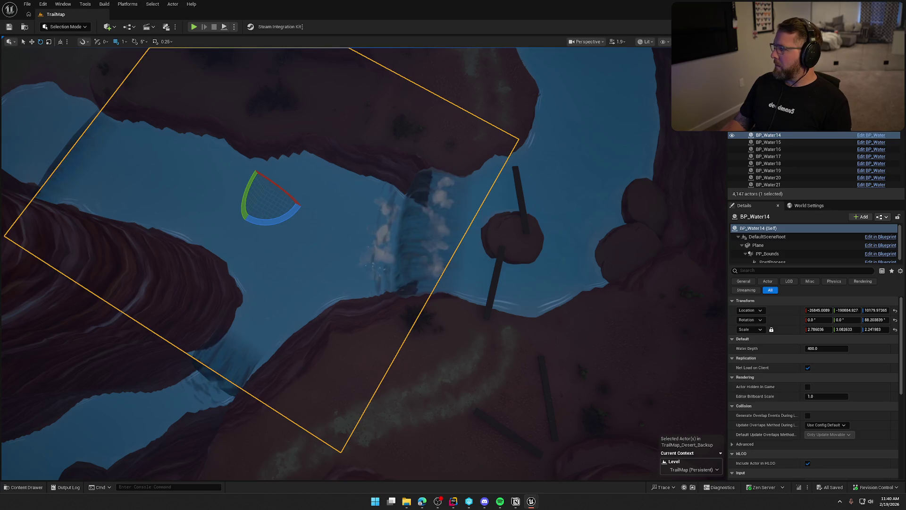
key(ctrl+space)
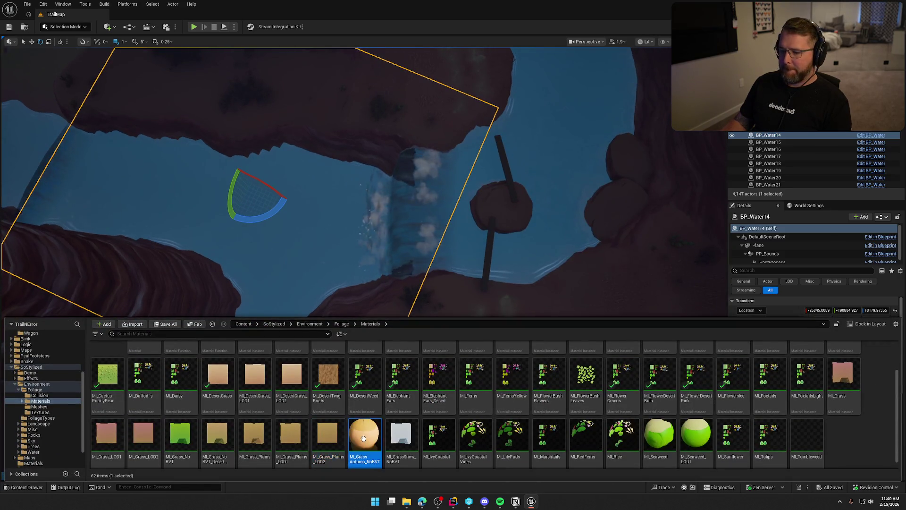
key(ctrl+space)
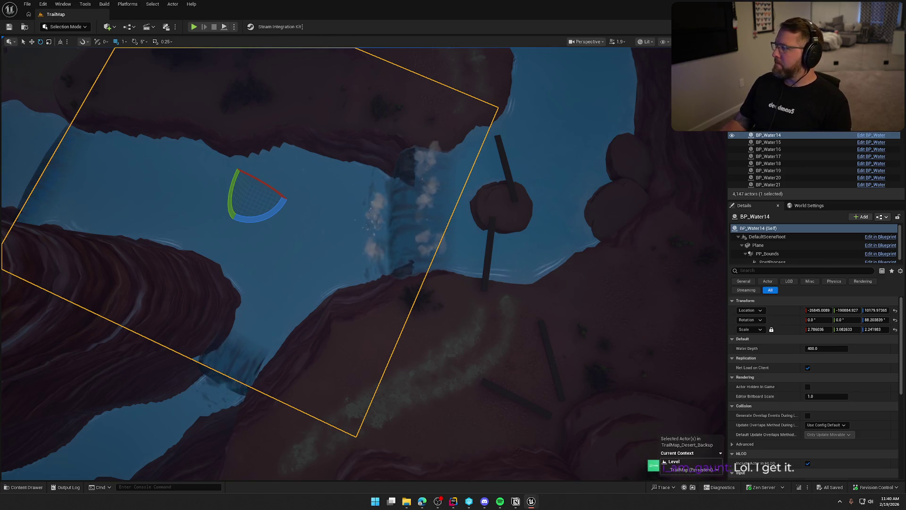
key(ctrl+space)
- Check the snowy grass and IvyCoastal materials, then save the level
click(389, 461)
key(ctrl+space)
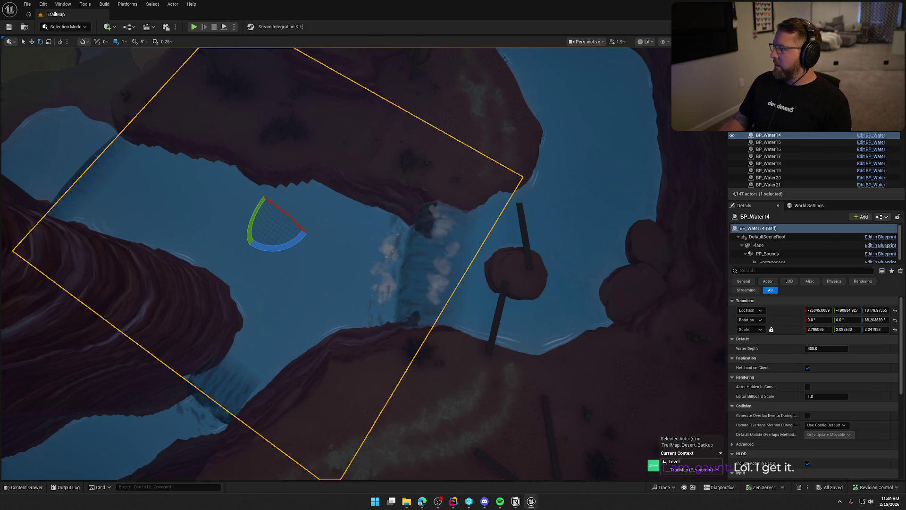
key(ctrl+space)
key(Right)
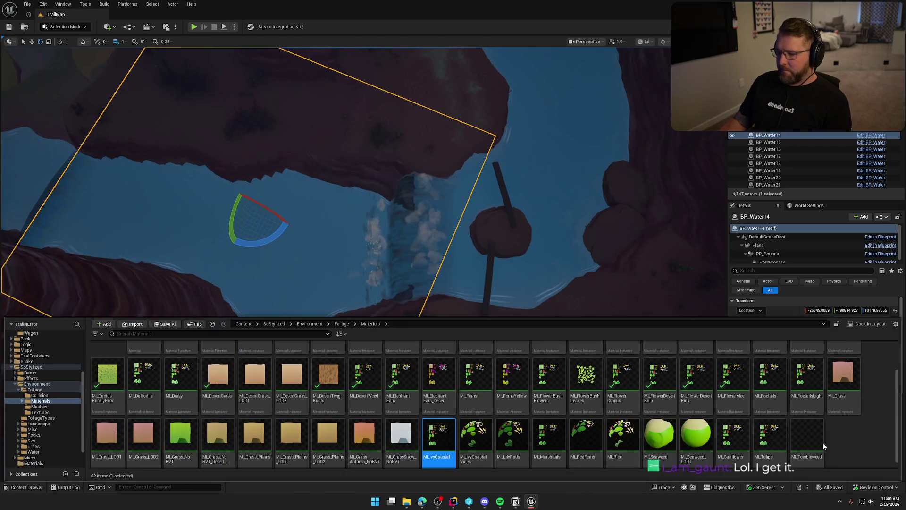
key(ctrl+space)
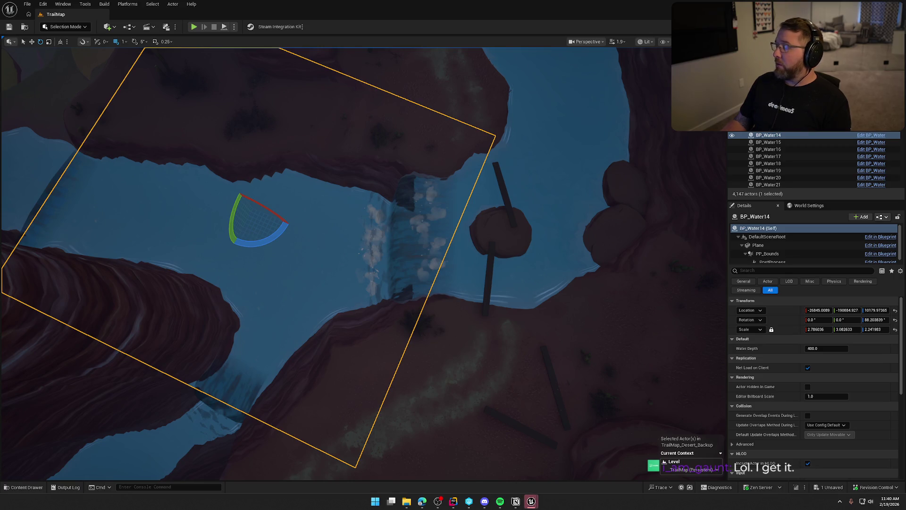
key(ctrl+s)
- Check the IvyCoastalVines, LilyPads, Marshtails and RedFerns materials in the scene
scroll(610, 239, down, 2)
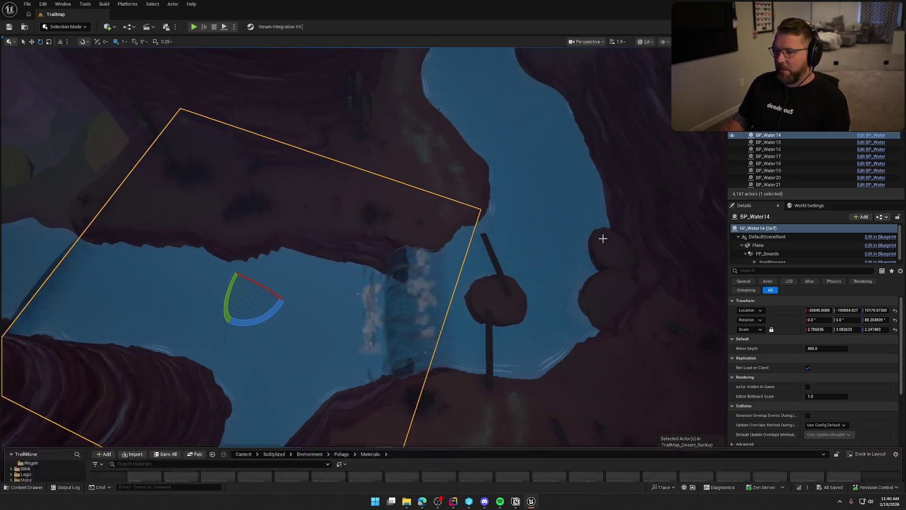
key(ctrl+space)
key(ctrl+space)
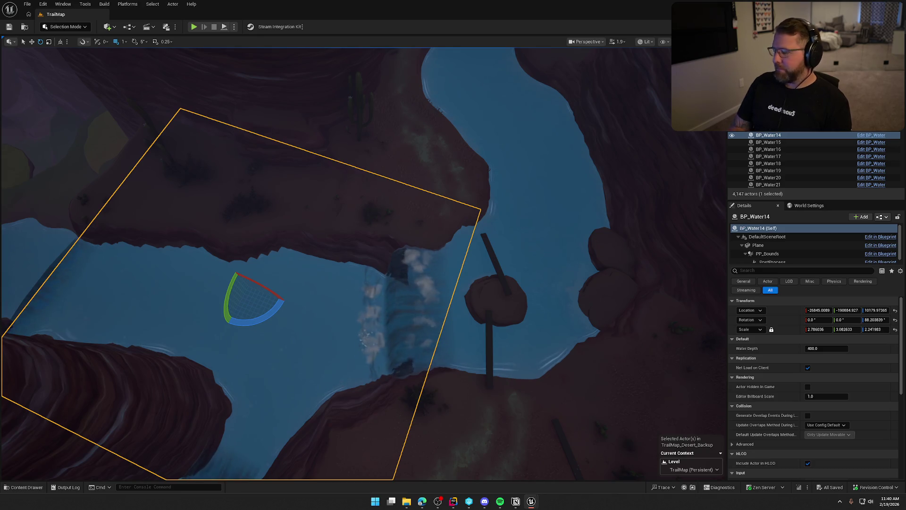
scroll(331, 236, up, 1)
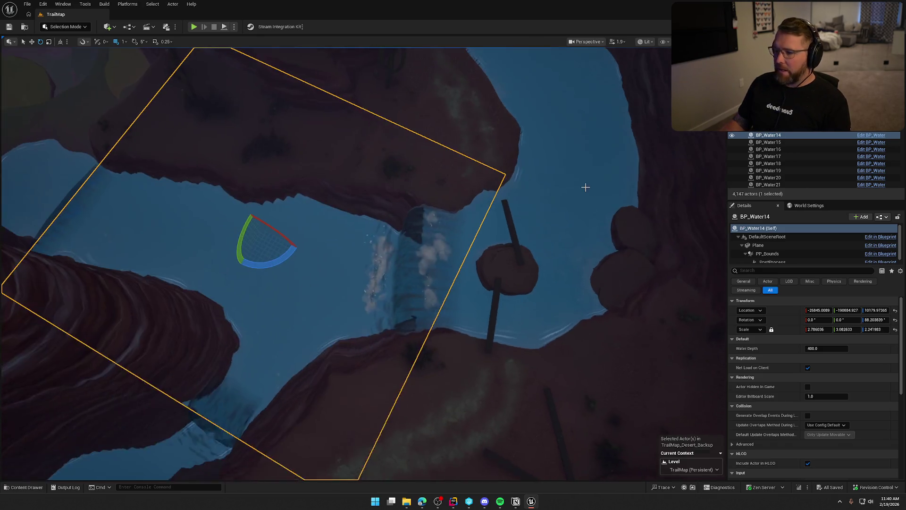
key(ctrl+space)
click(512, 444)
key(ctrl+space)
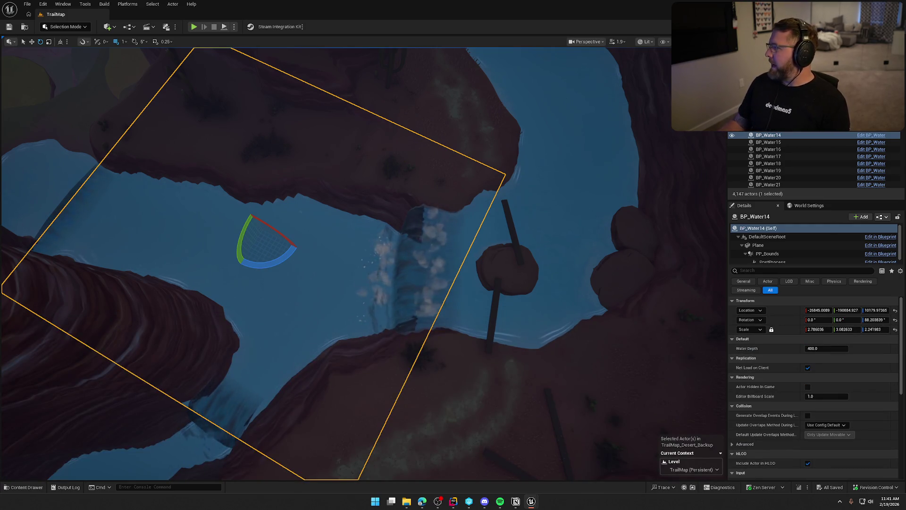
scroll(585, 256, up, 2)
key(ctrl+space)
click(555, 441)
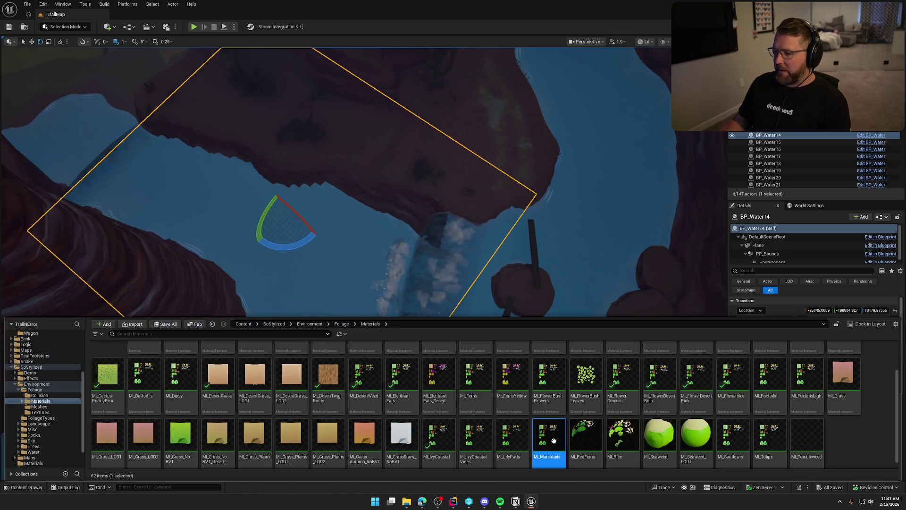
key(ctrl+space)
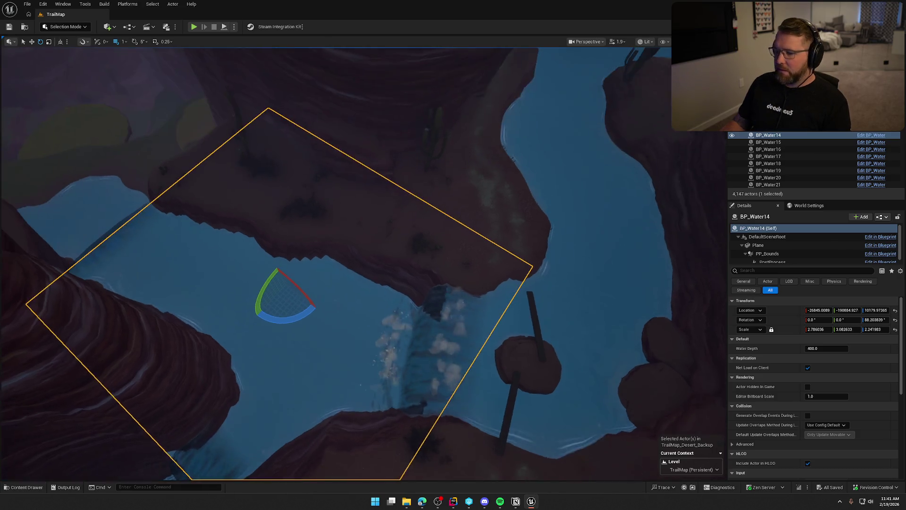
key(ctrl+space)
click(588, 442)
key(ctrl+space)
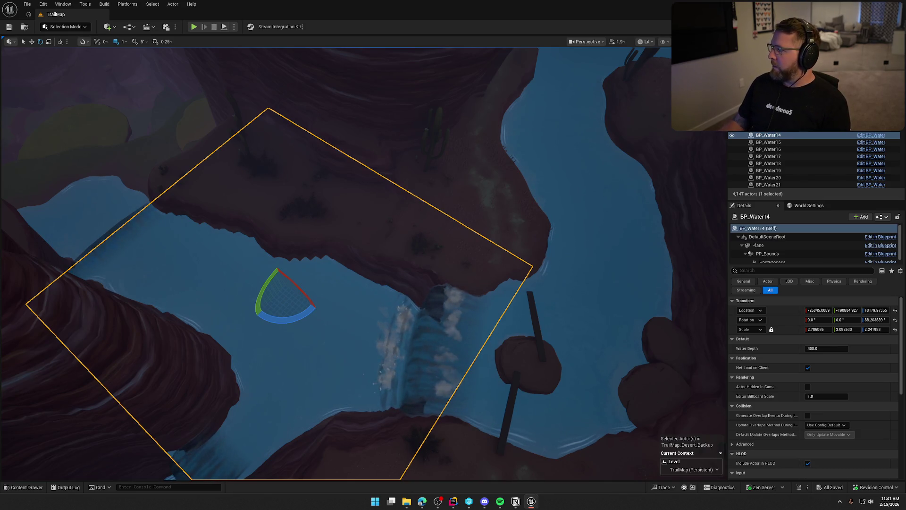
- Check the Rice, Seaweed, Sunflower and Tulips materials in the scene
key(ctrl+space)
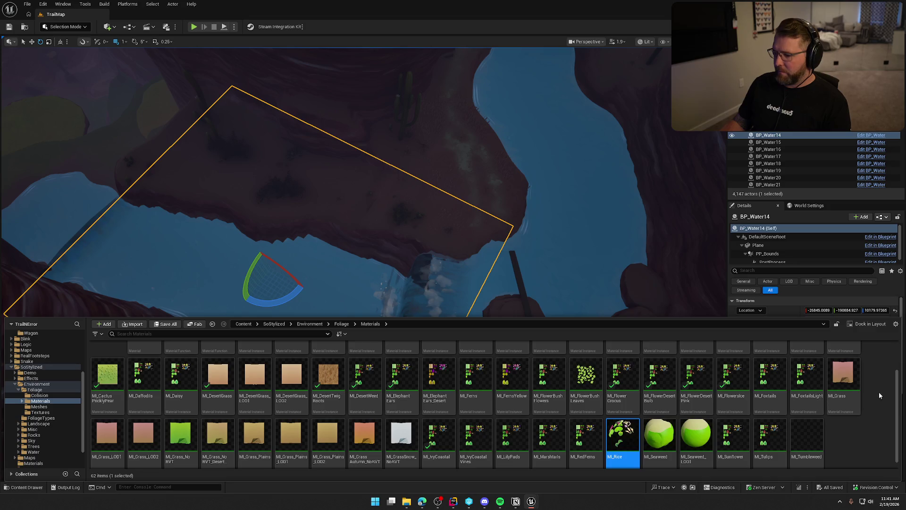
key(ctrl+space)
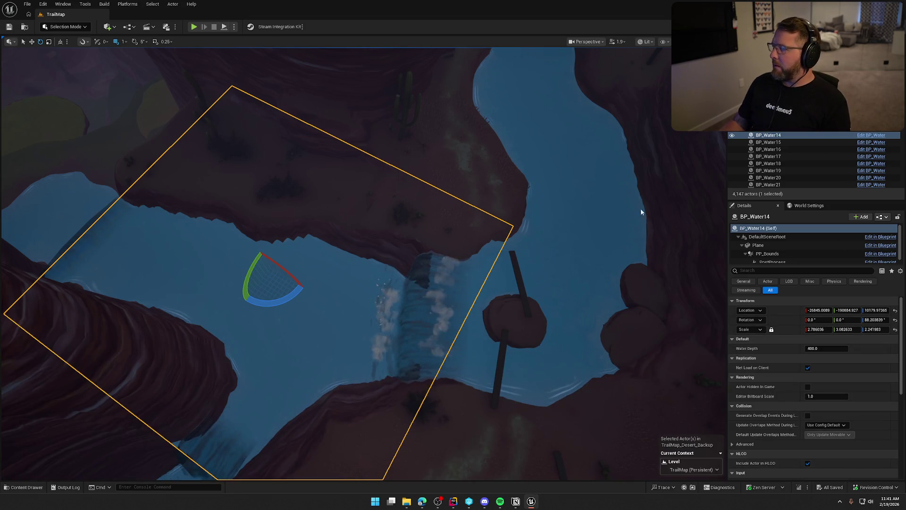
key(ctrl+space)
click(637, 431)
click(655, 452)
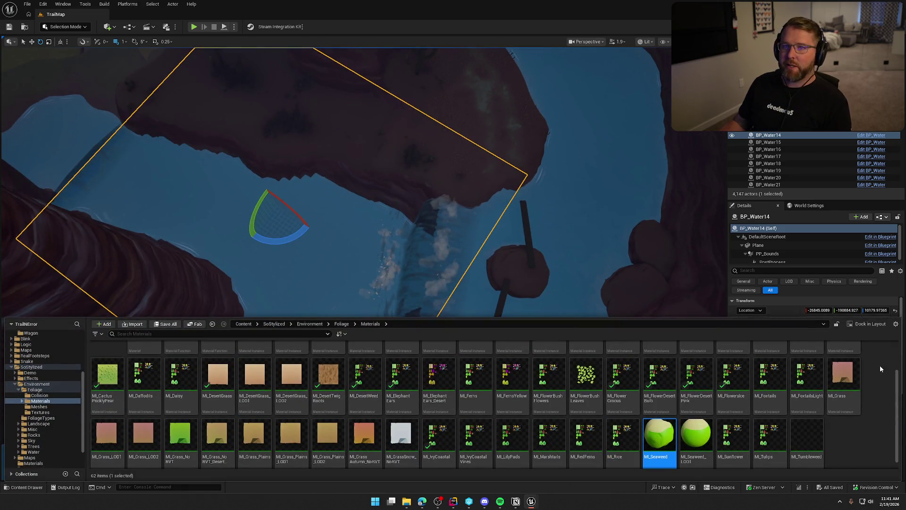
key(ctrl+space)
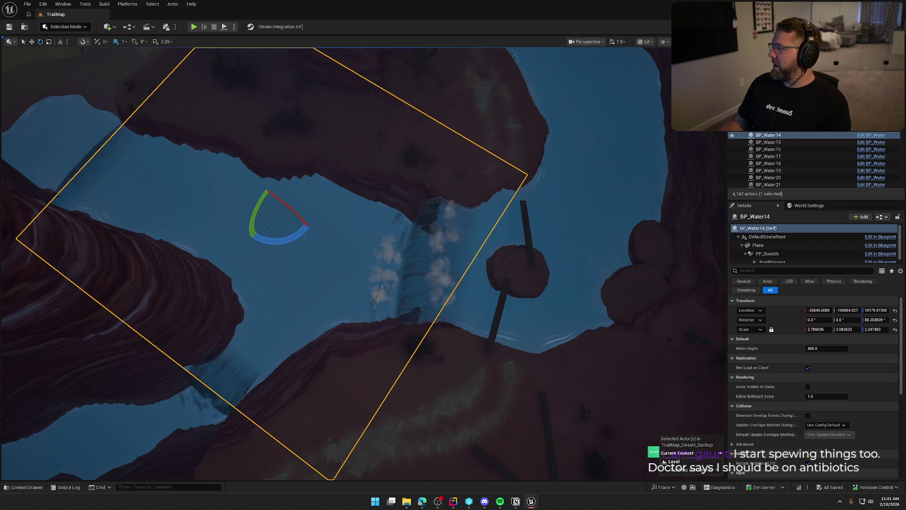
key(ctrl+space)
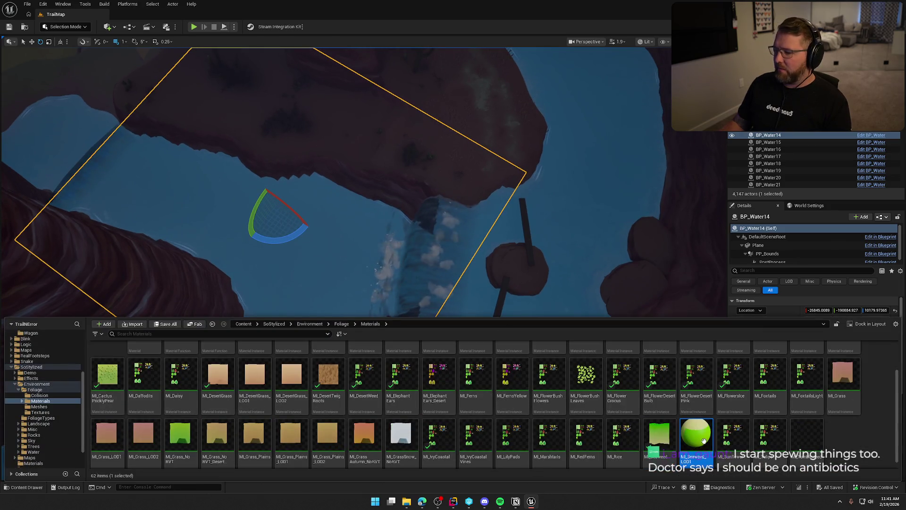
key(ctrl+space)
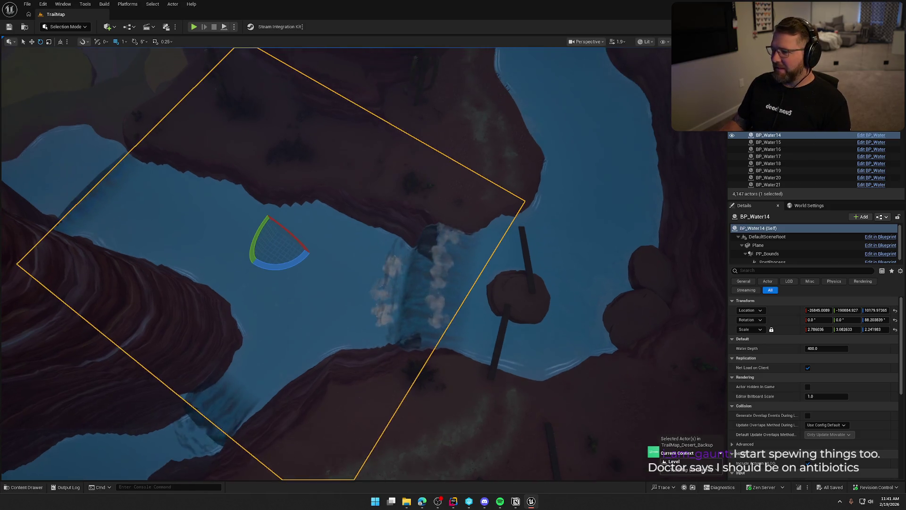
key(ctrl+space)
click(730, 435)
key(ctrl+space)
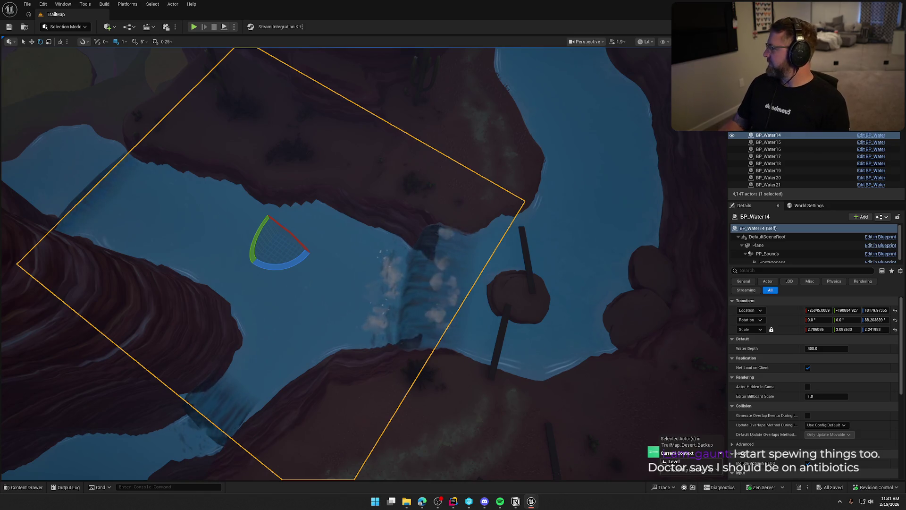
key(ctrl+space)
click(769, 435)
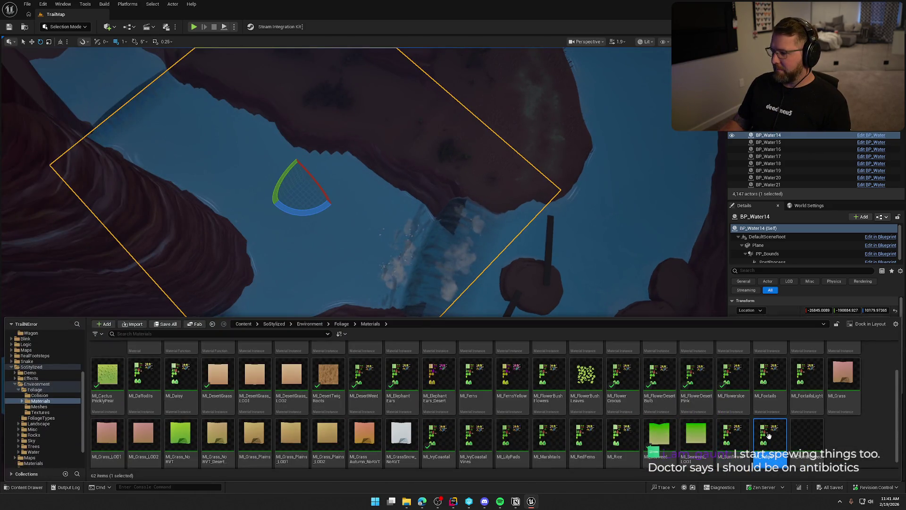
key(ctrl+space)
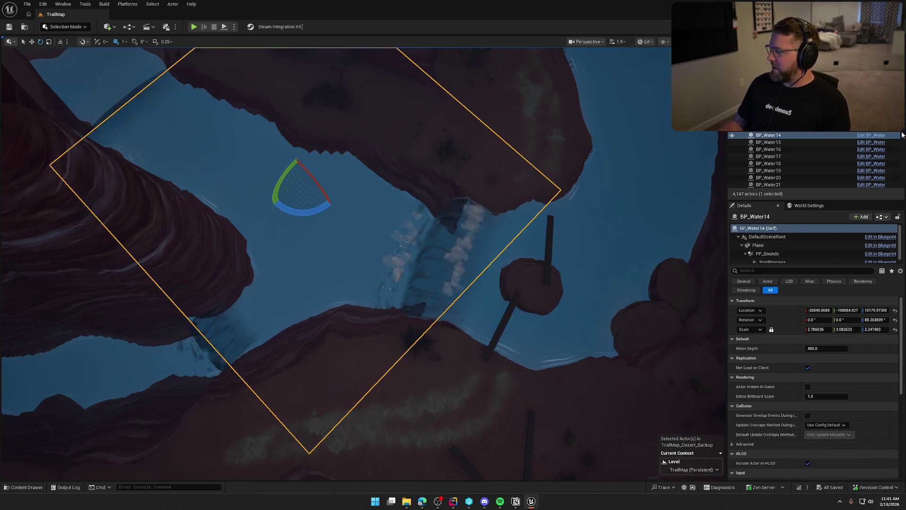
- Check the Tumbleweed material over the water area and save the level
drag(632, 236, 631, 279)
key(ctrl+space)
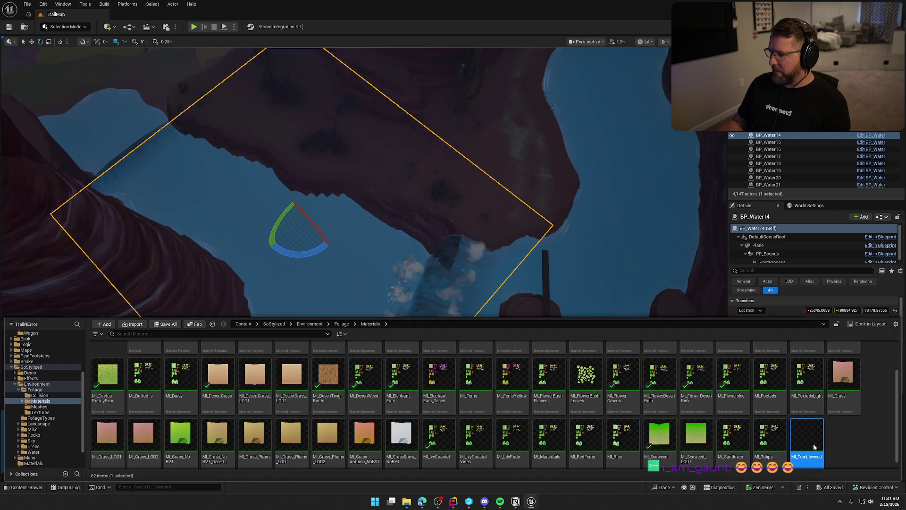
key(ctrl+space)
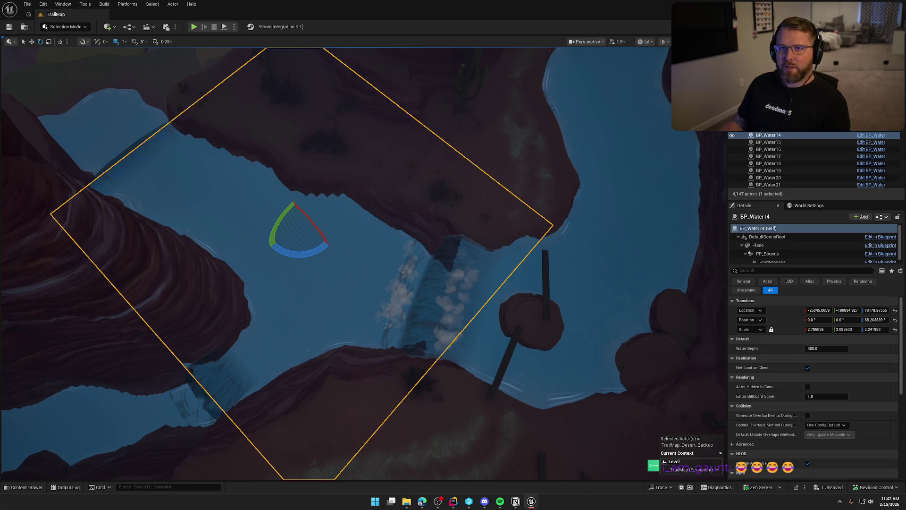
key(ctrl+s)
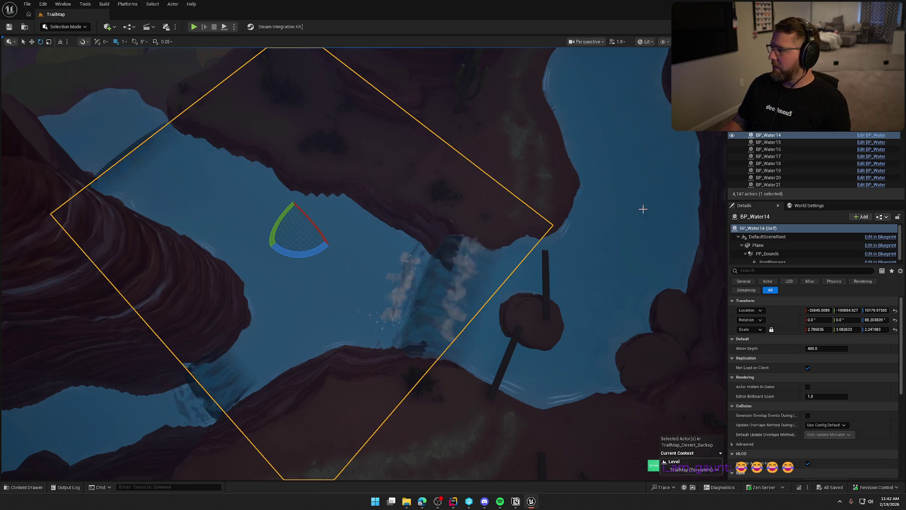
drag(643, 208, 661, 221)
key(ctrl+space)
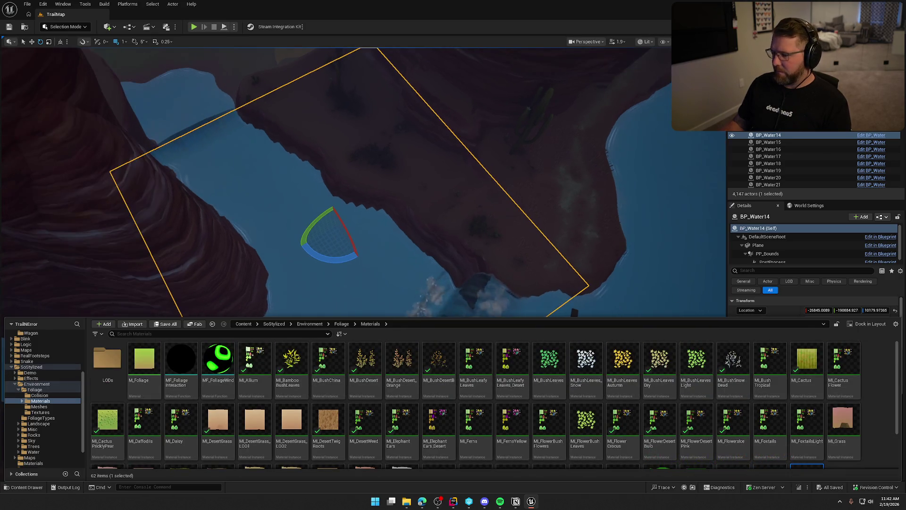
- Select BP_Water14's Plane component to see its SM_WaterPlane mesh and MI_Water material
key(ctrl+space)
scroll(803, 378, down, 5)
scroll(833, 382, up, 5)
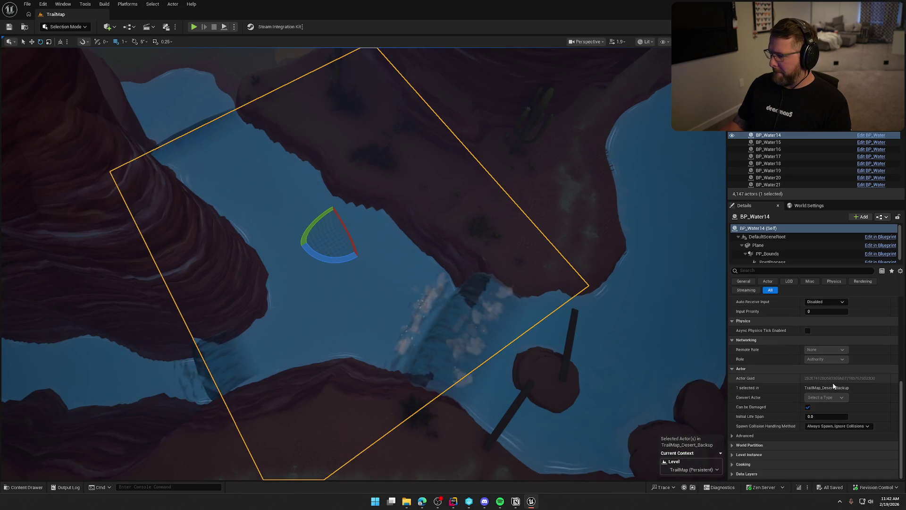
click(758, 246)
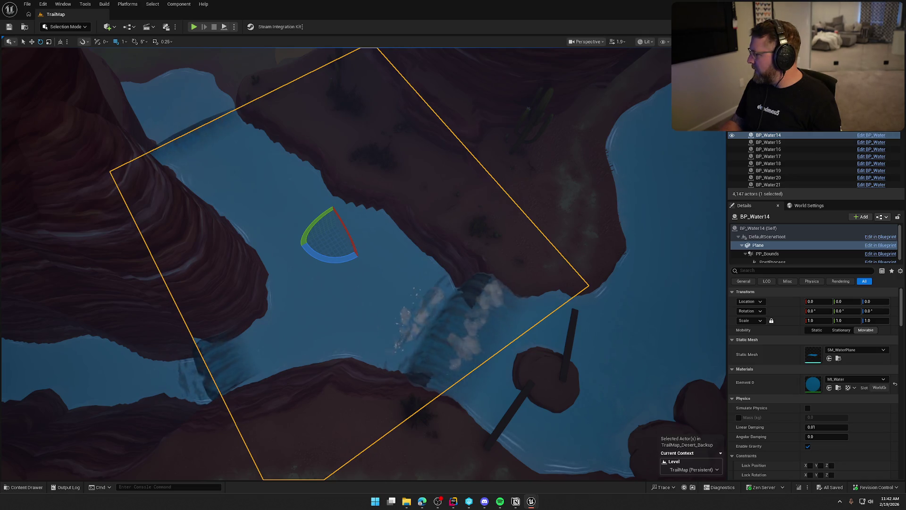
- Frame the BP_Water14 water plane from an oblique angle, then deselect it
mouse_move(372, 306)
mouse_down()
mouse_move(344, 144)
mouse_move(336, 384)
mouse_up()
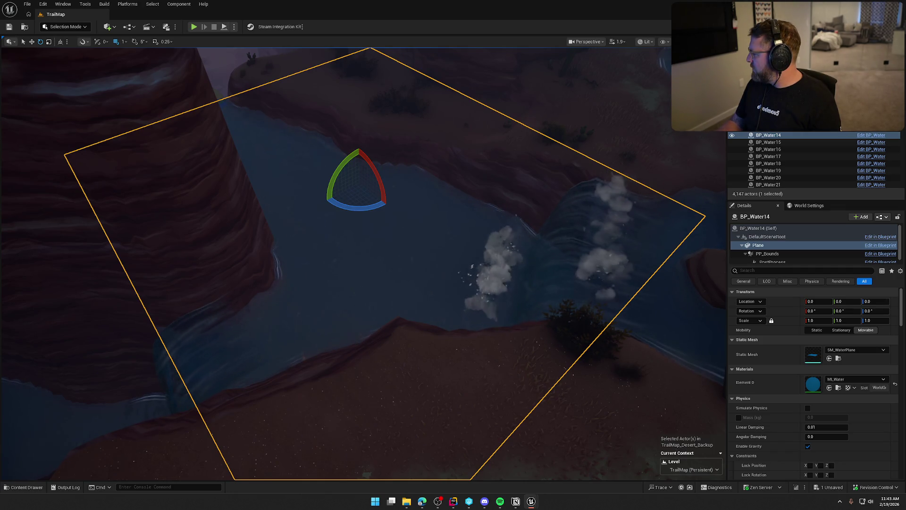
key(f)
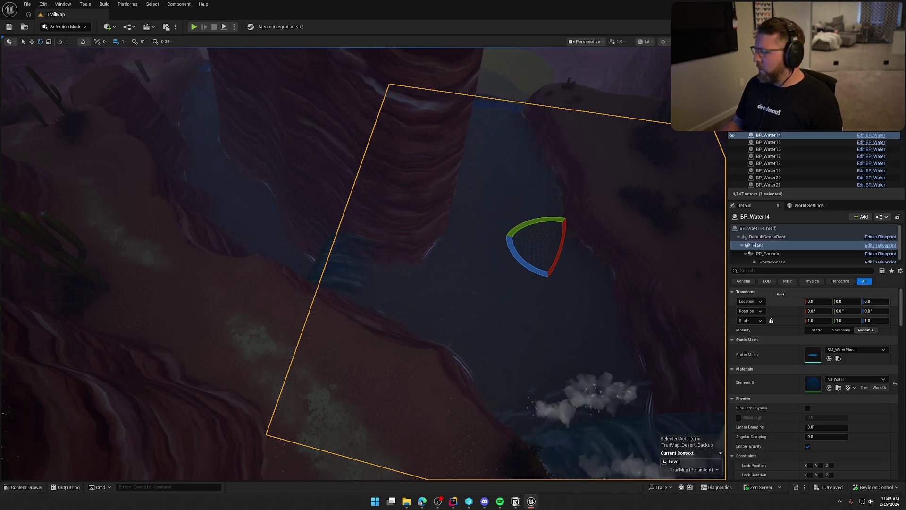
key(Escape)
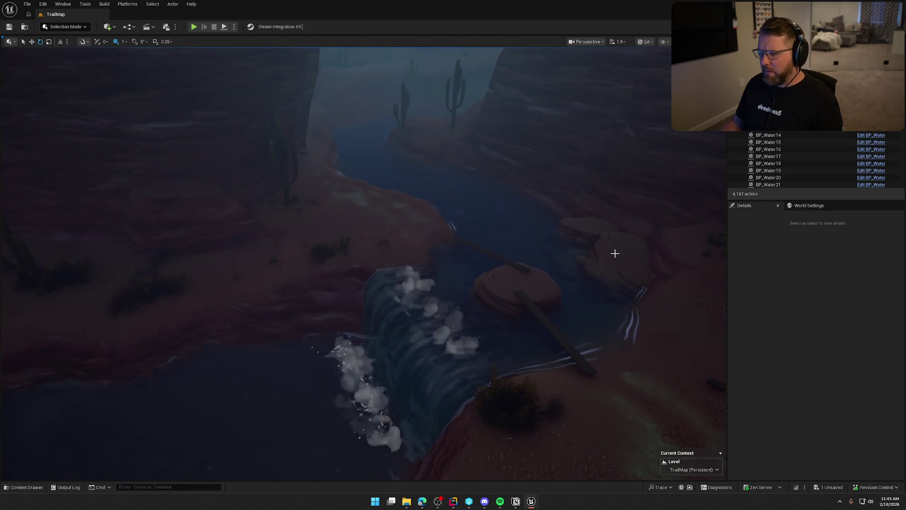
- Select the flat-topped canyon rock and save the level
scroll(615, 253, up, 5)
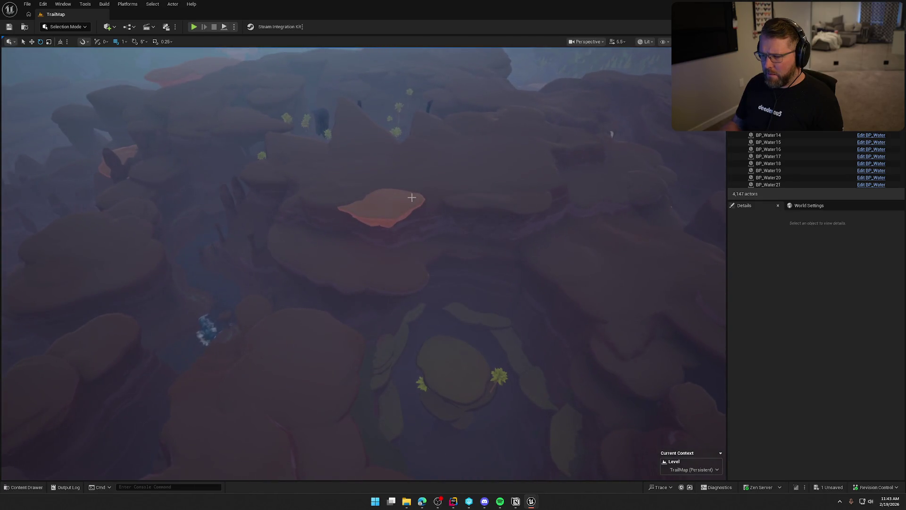
click(420, 197)
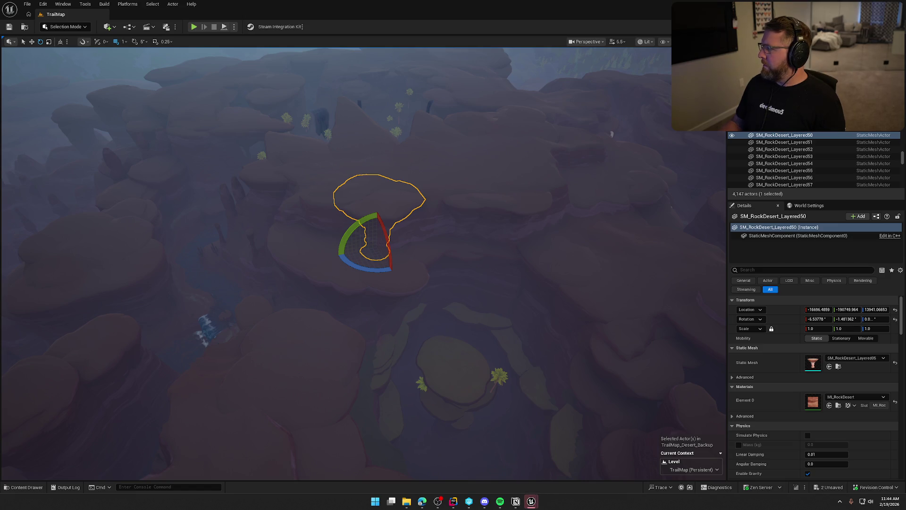
key(ctrl+s)
- Select and frame SM_DesertCoconutPalm06 by the lake to see its palm bark and leaves materials
drag(643, 180, 387, 174)
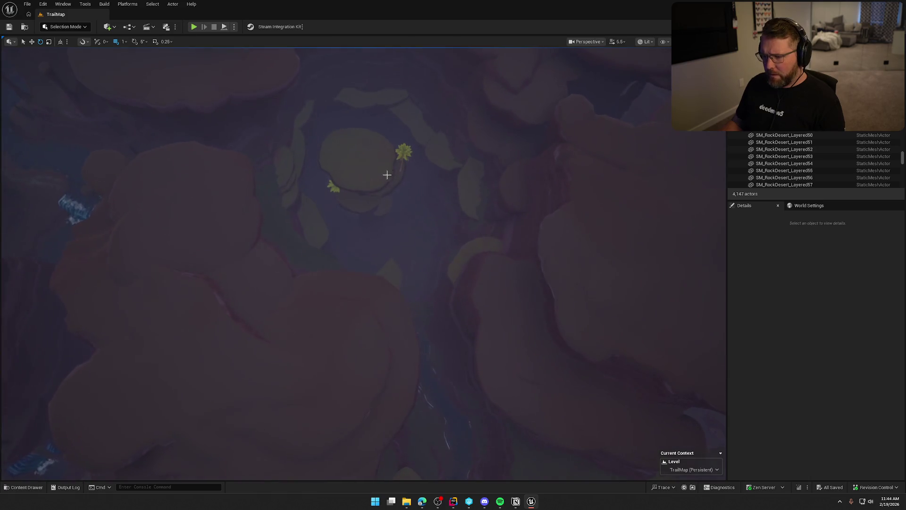
click(403, 154)
key(f)
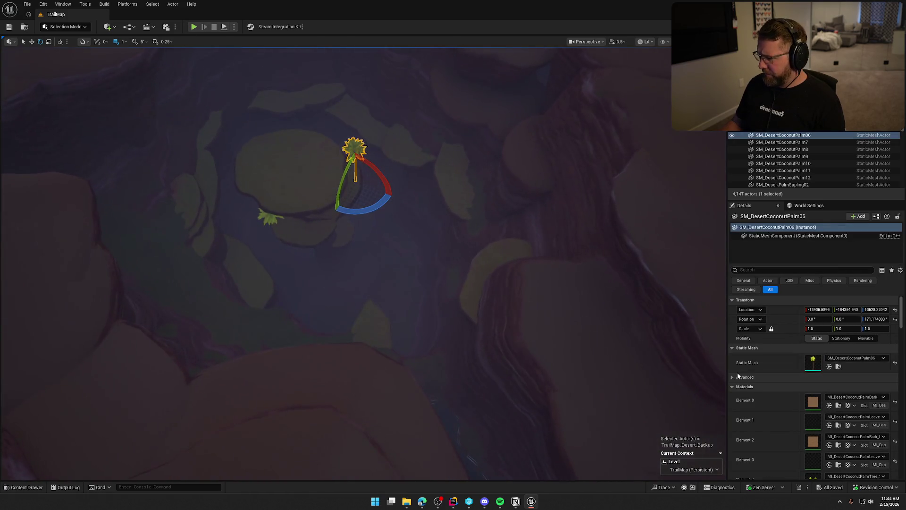
scroll(797, 422, down, 2)
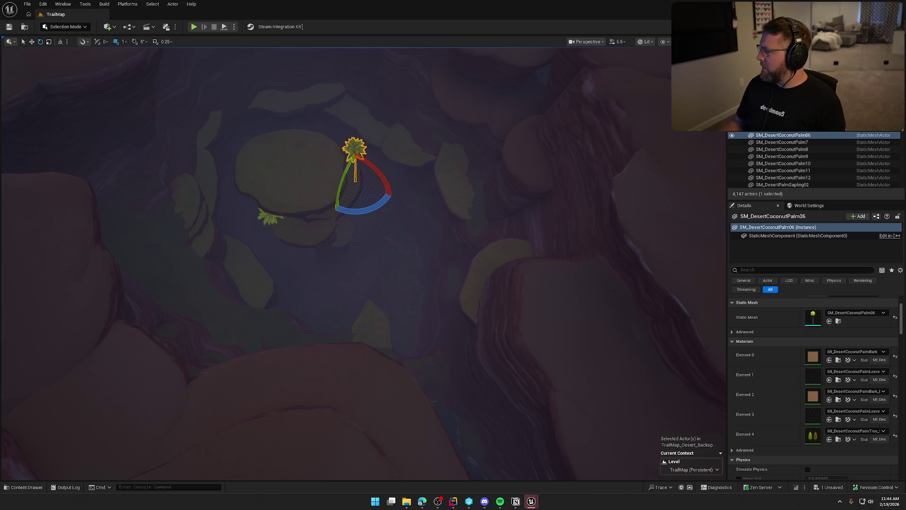
- Save the level, then select SM_DesertCoconutPalm01 to see its five MI_DesertCoconutPalmSapling materials
key(ctrl+s)
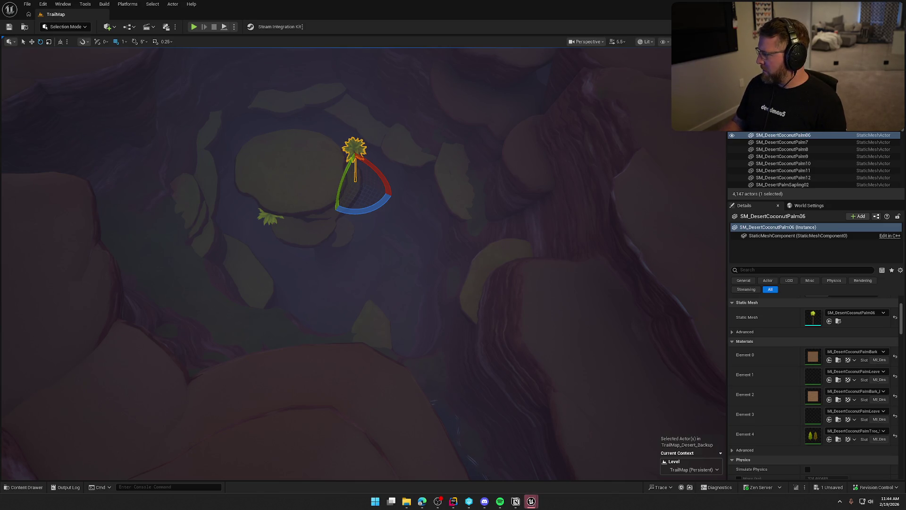
click(745, 341)
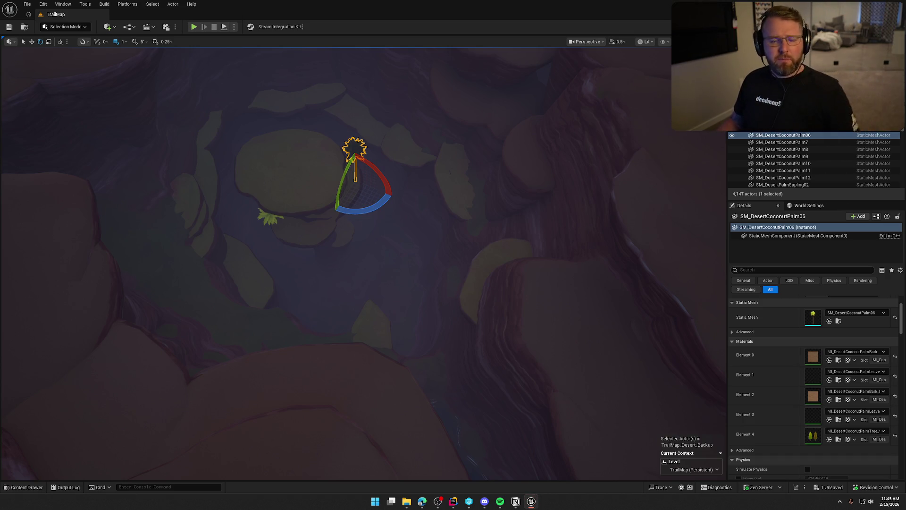
key(ctrl+s)
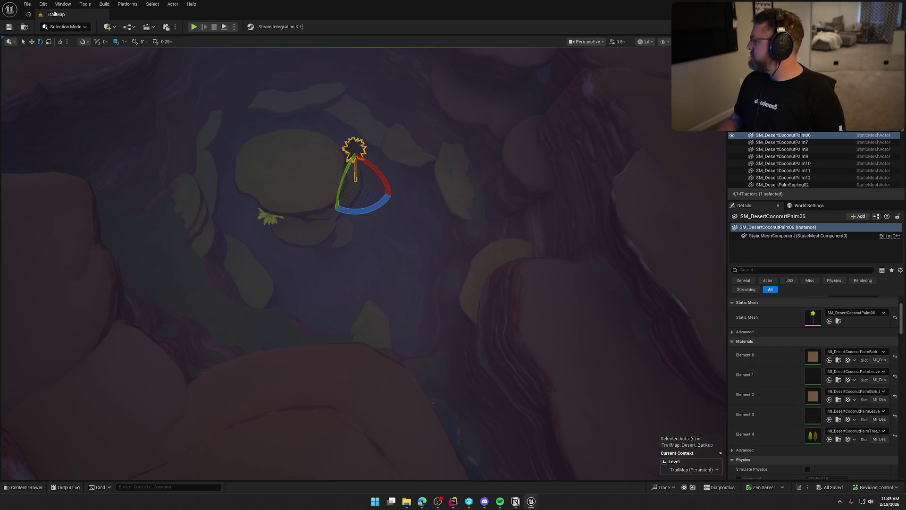
drag(404, 186, 356, 201)
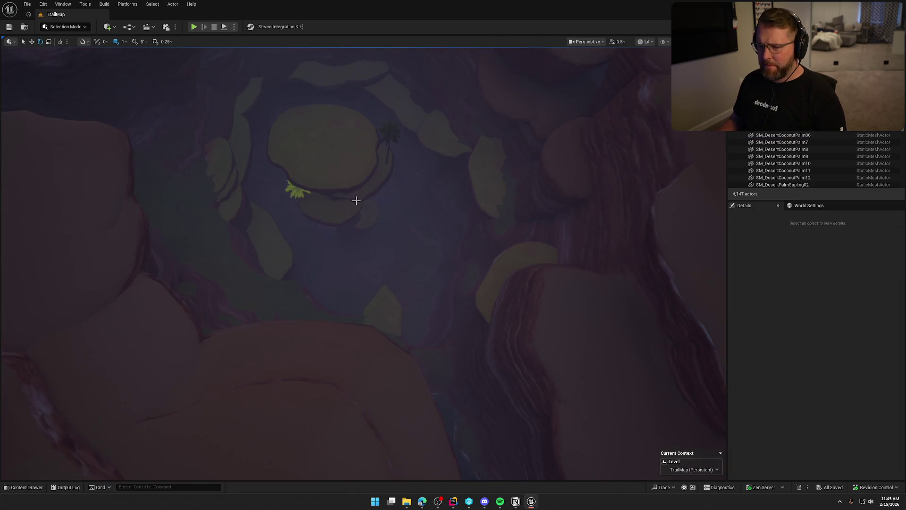
click(294, 190)
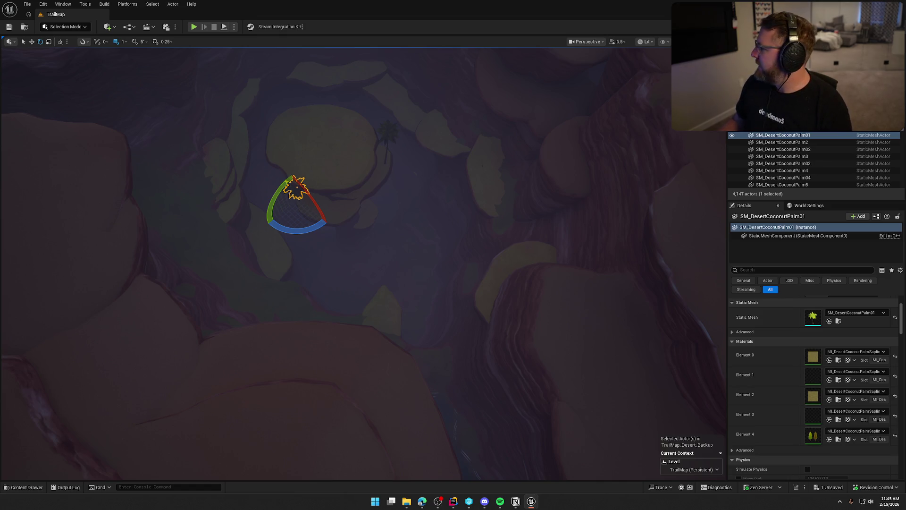
- Save the level, then fly over the canyon and select the SM_Waterfall19 waterfall mesh
key(ctrl+s)
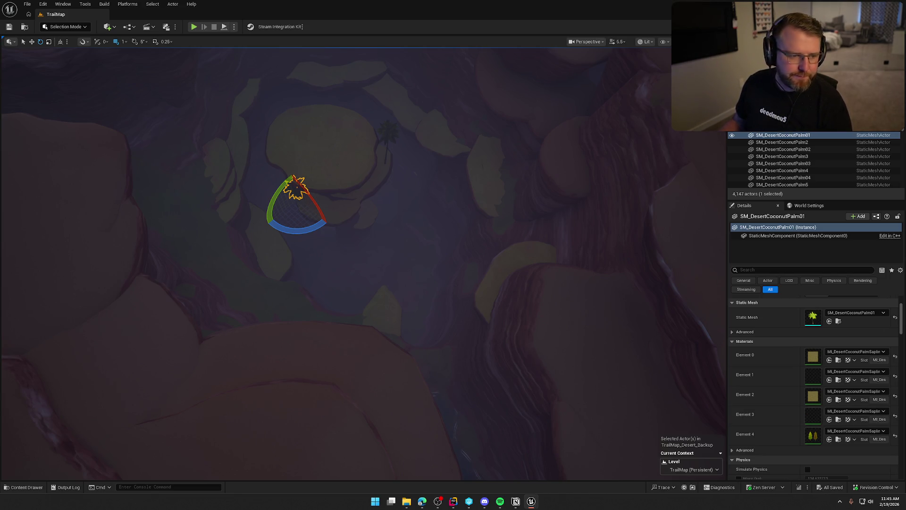
key(alt+Tab)
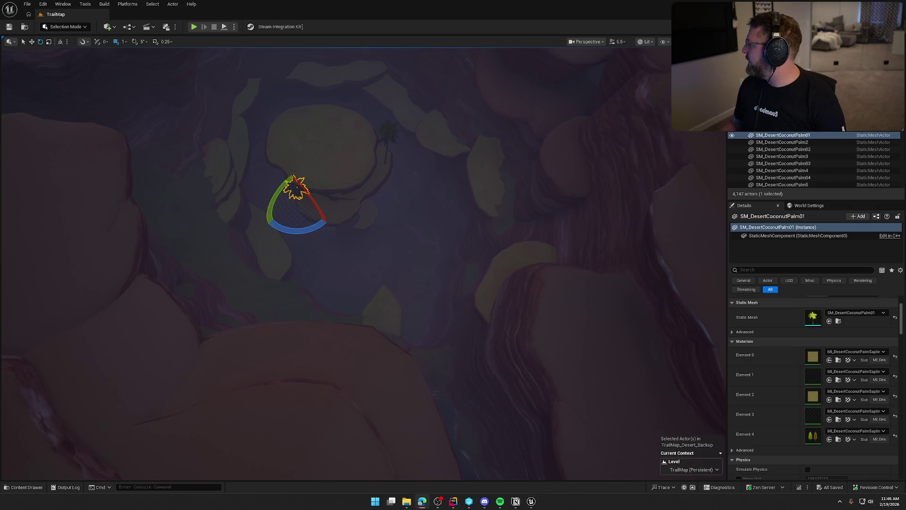
mouse_move(506, 222)
mouse_down()
mouse_move(474, 265)
mouse_move(463, 326)
mouse_up()
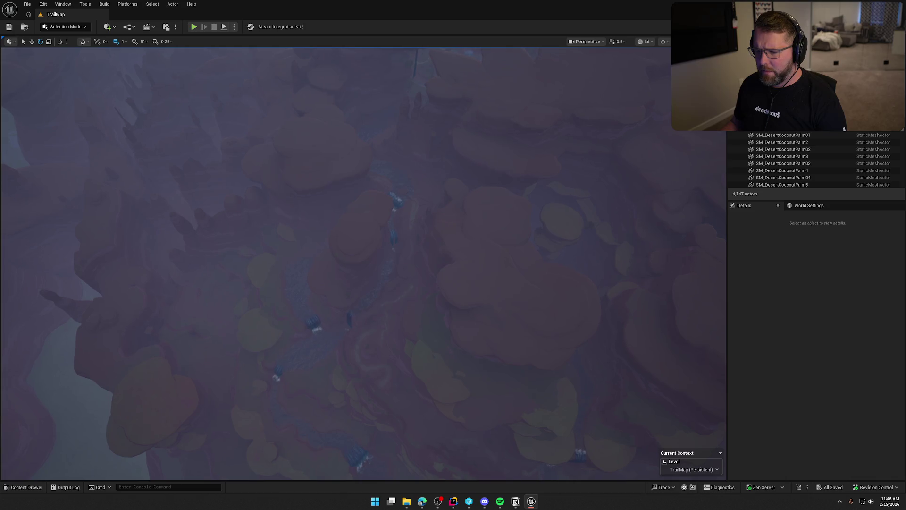
click(399, 204)
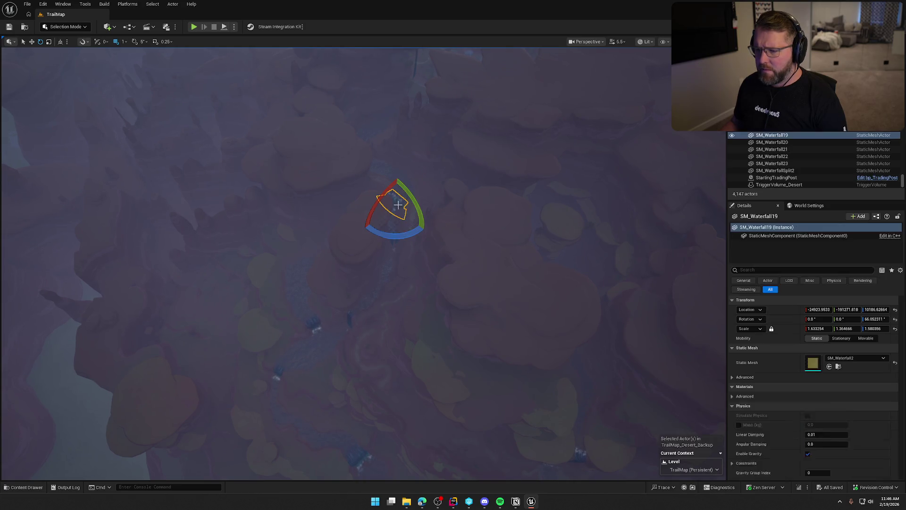
- In MI_Waterfall_Classic, override Sunset, Sunrise and Overcast Emission Multipliers to 0.0, then save and close it
double_click(816, 399)
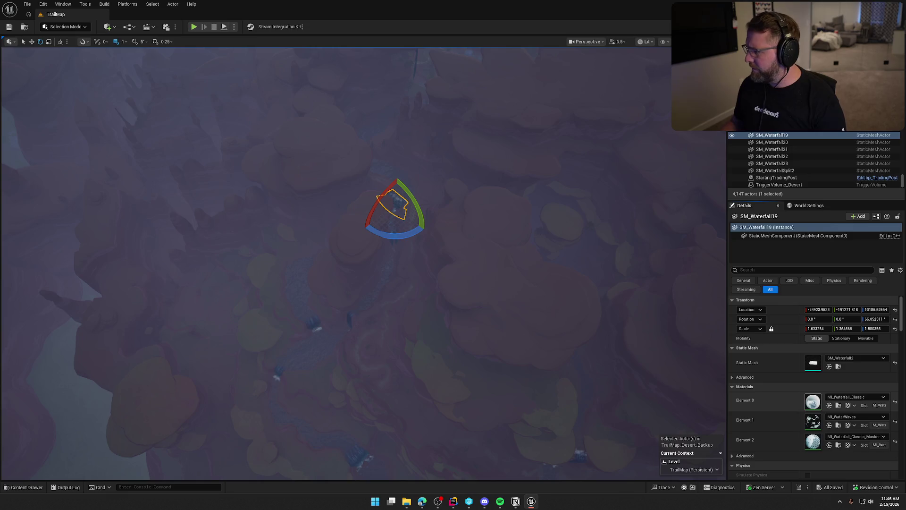
click(538, 51)
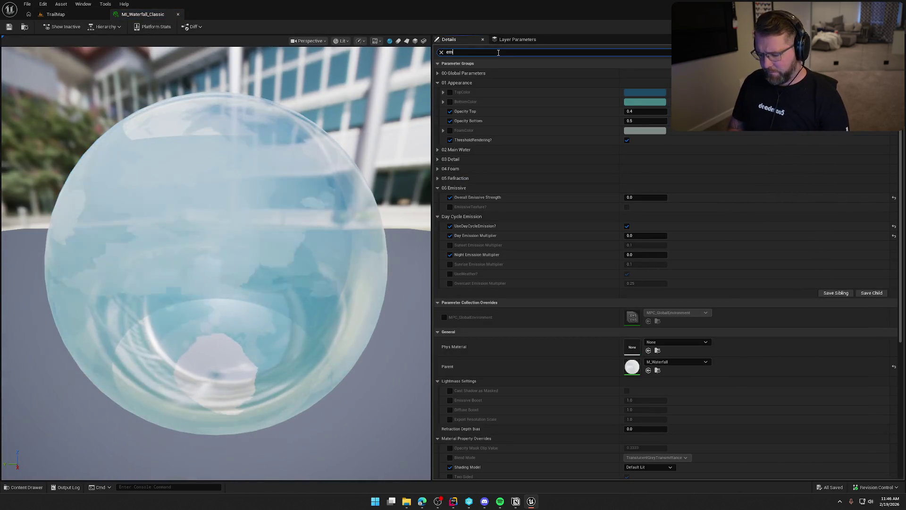
text(emis)
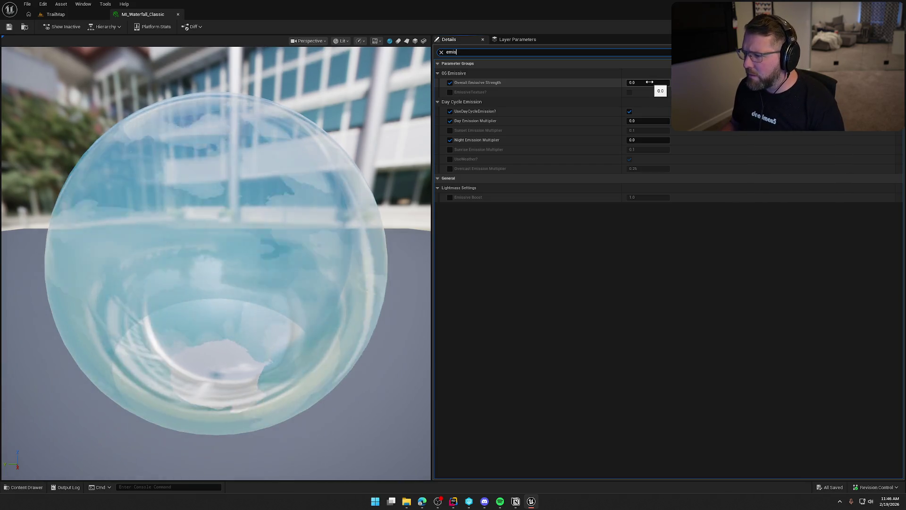
click(449, 131)
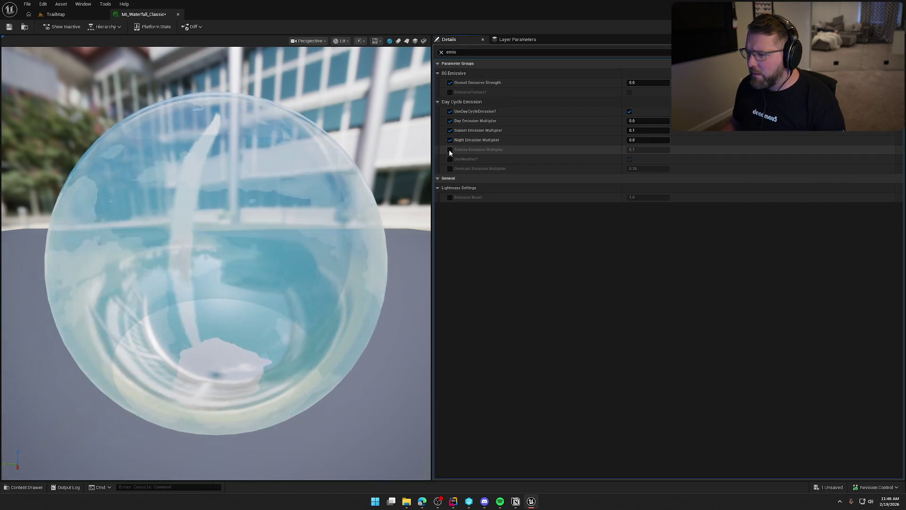
click(450, 149)
click(449, 169)
click(636, 131)
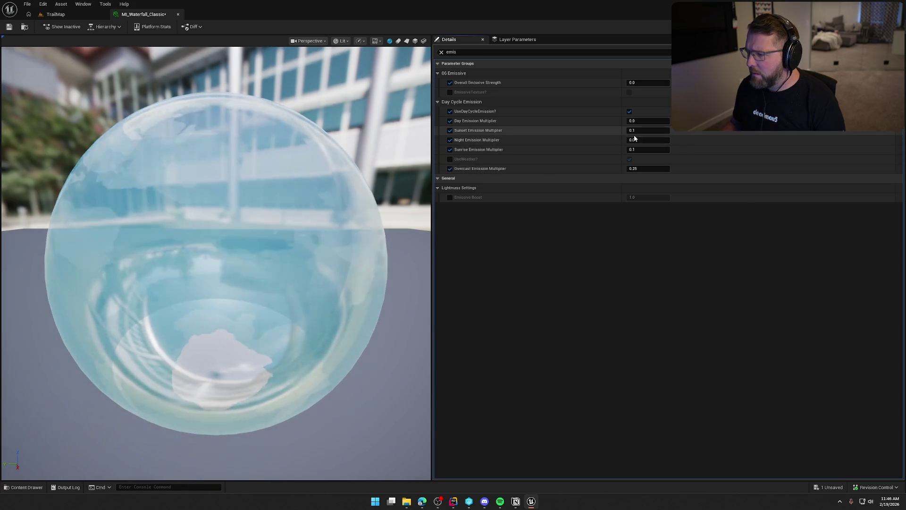
text(0)
key(Tab)
key(Tab)
text(0)
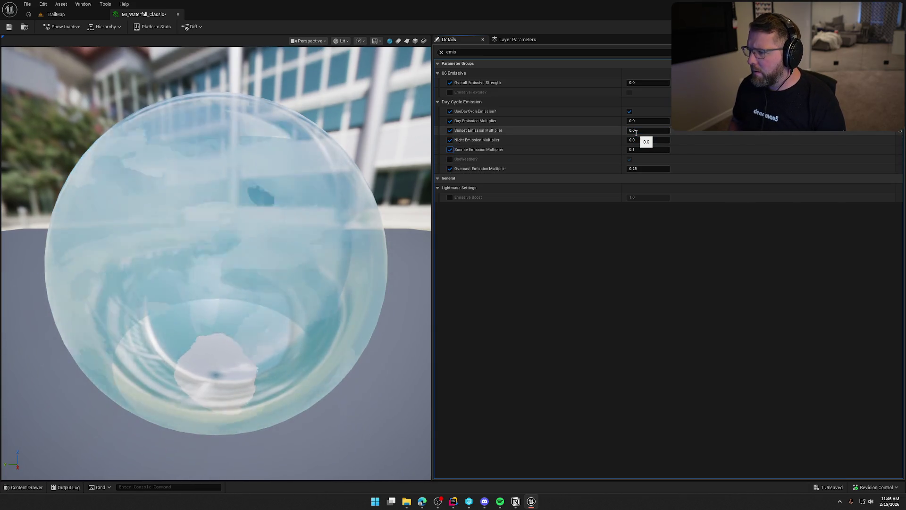
key(Return)
click(647, 168)
text(0)
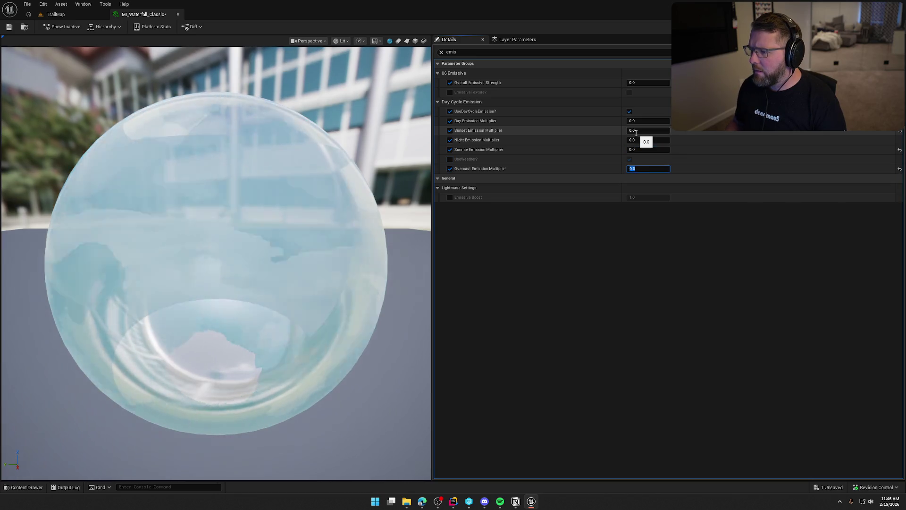
key(Return)
click(9, 26)
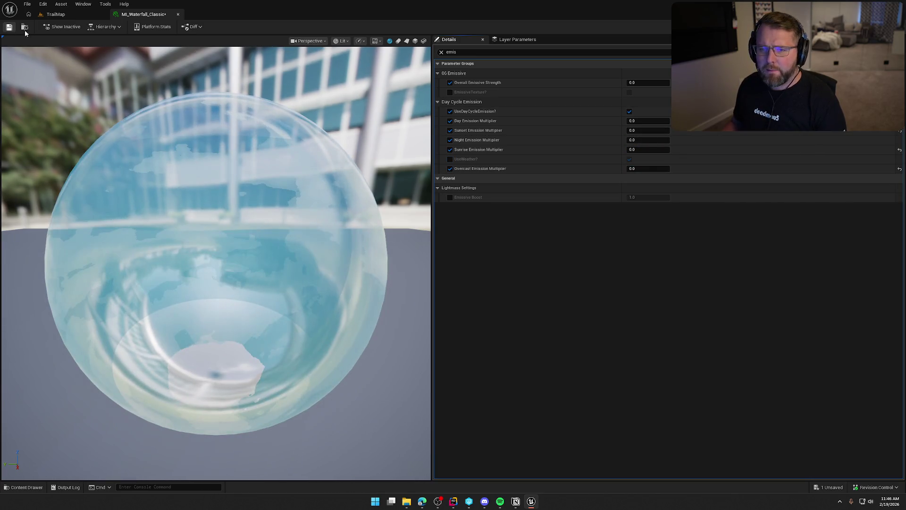
click(178, 14)
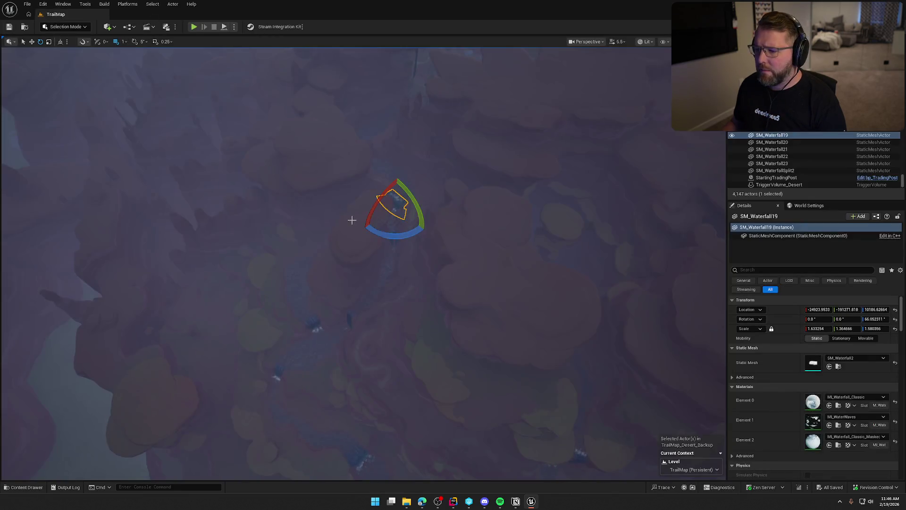
- Search MI_WaterWaves for emissive parameters, then close it without changes
double_click(813, 421)
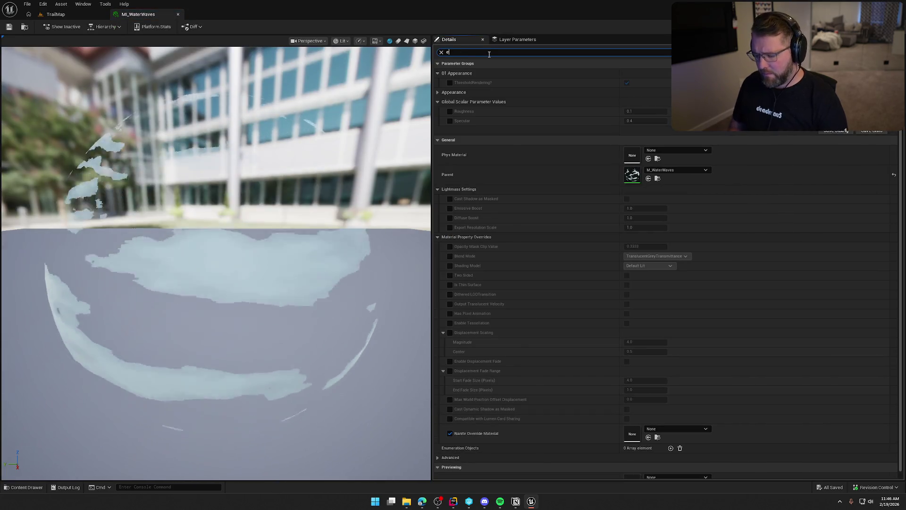
click(490, 52)
text(emis)
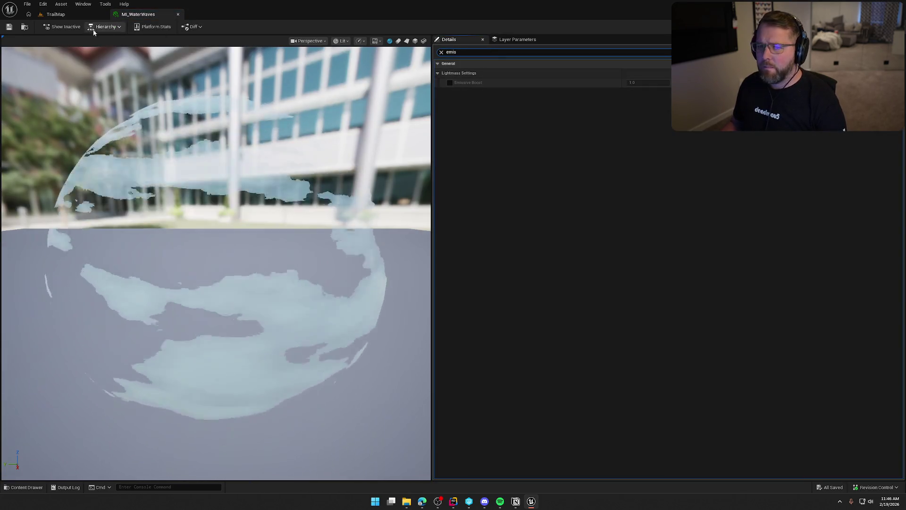
click(178, 14)
- In MI_Waterfall_Classic_Masked, override and turn off UseDayCycleEmission, then save and close it
double_click(813, 441)
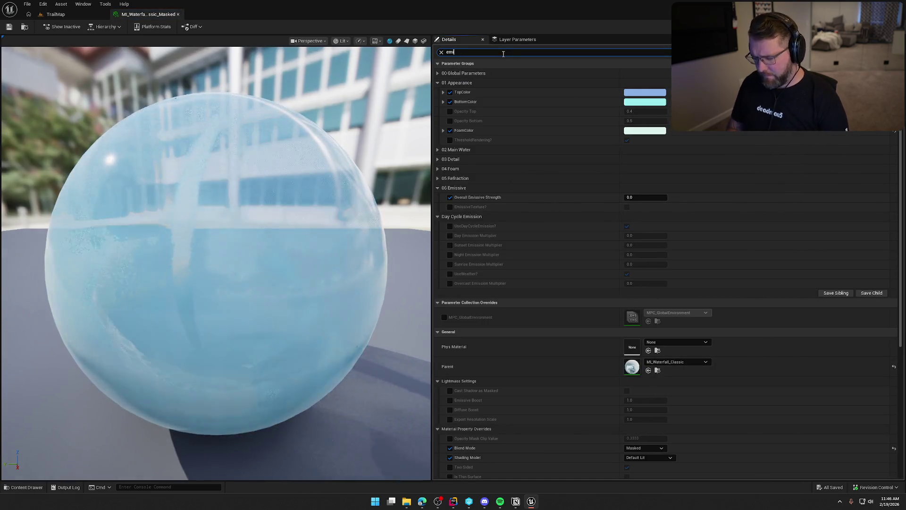
click(509, 52)
text(emis)
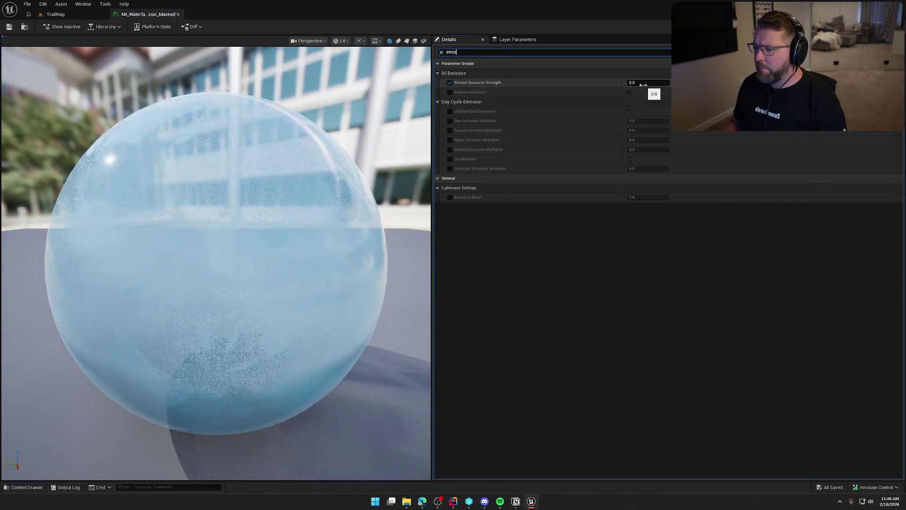
click(450, 112)
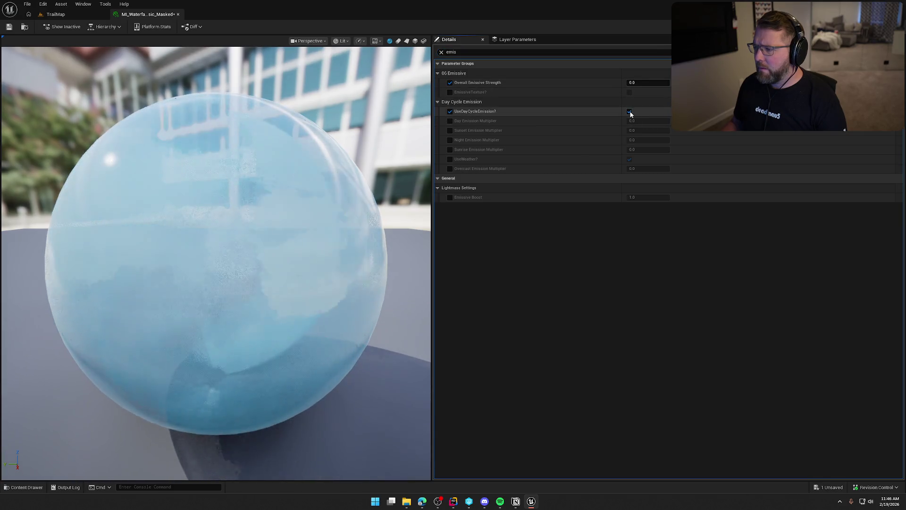
click(629, 112)
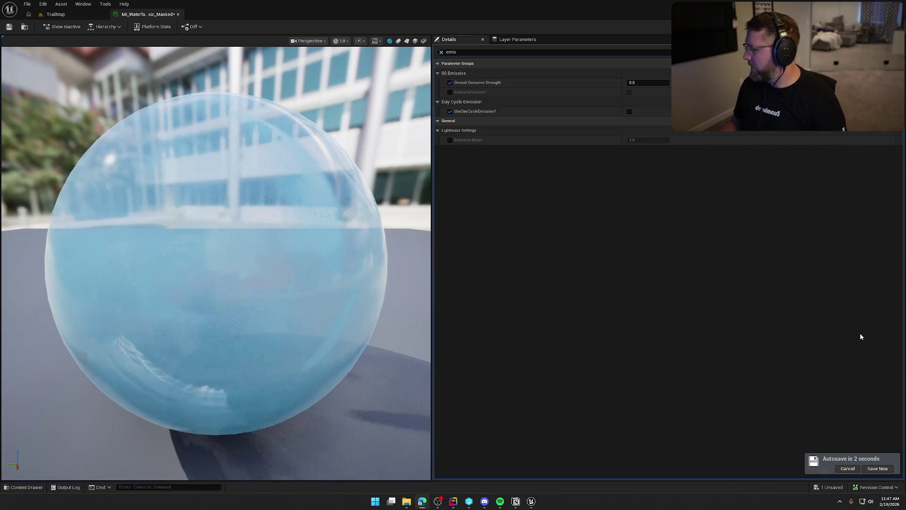
click(877, 467)
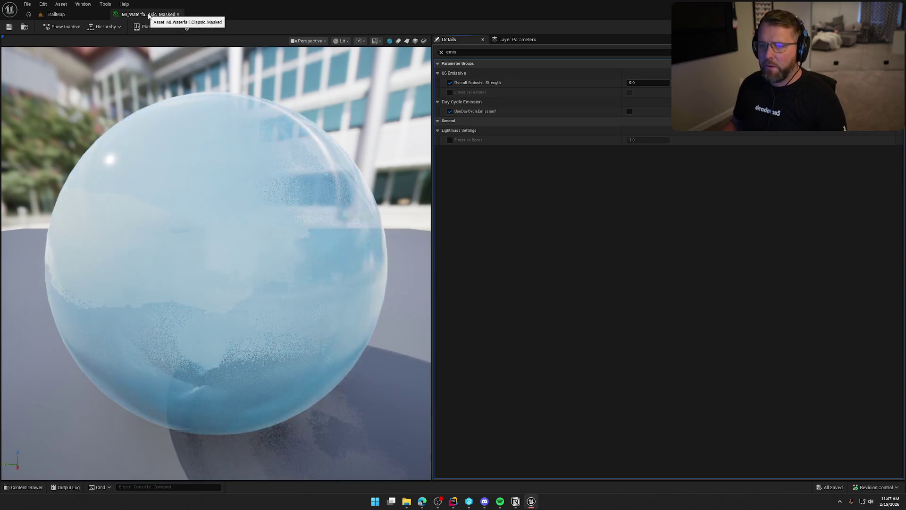
click(178, 14)
- Fly down toward the waterfalls and select the waterfall splash effect
drag(382, 205, 369, 246)
key(Escape)
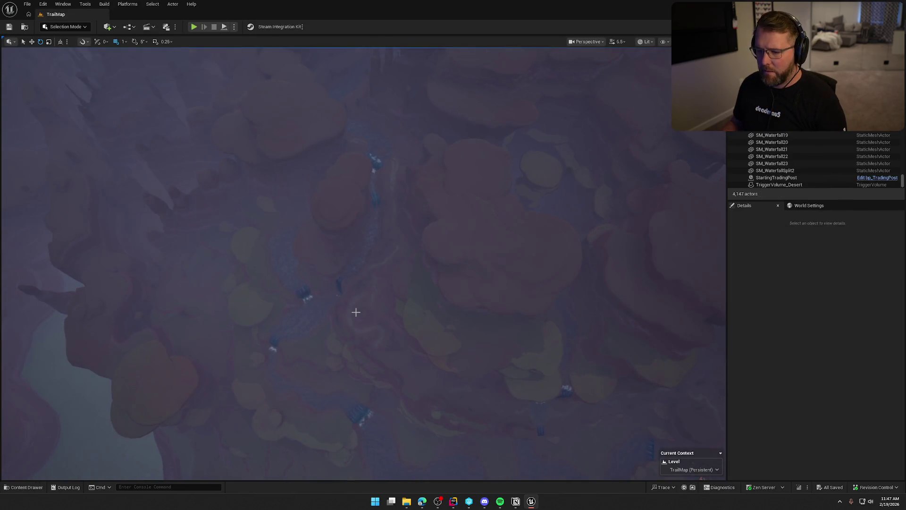
drag(355, 311, 360, 360)
scroll(359, 264, up, 10)
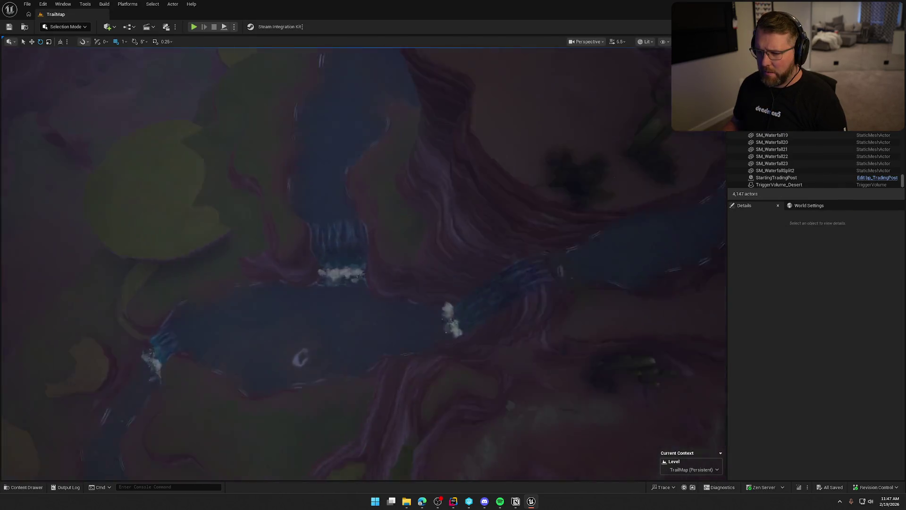
scroll(358, 264, down, 10)
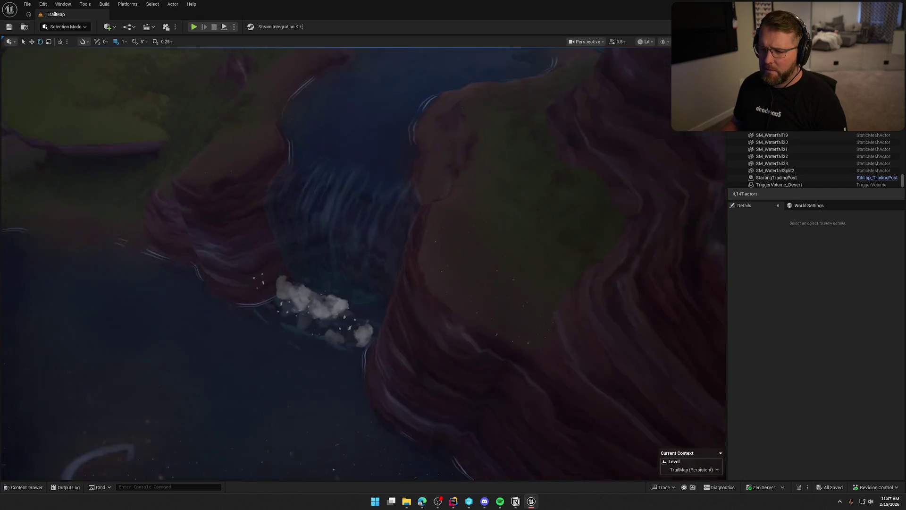
click(399, 292)
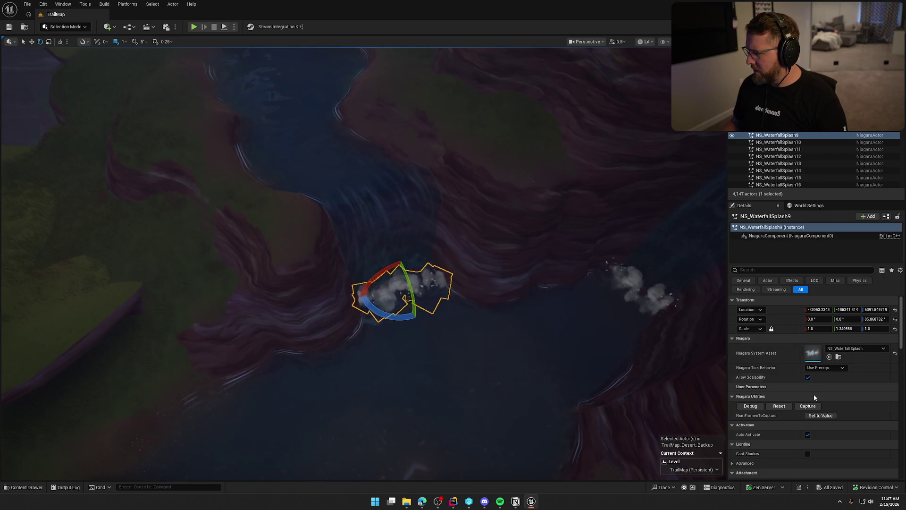
- Inspect the desert cliff rock and save the level, then select the orange windswept tree
mouse_move(496, 366)
mouse_down()
mouse_move(515, 365)
mouse_move(444, 301)
mouse_up()
drag(364, 264, 363, 265)
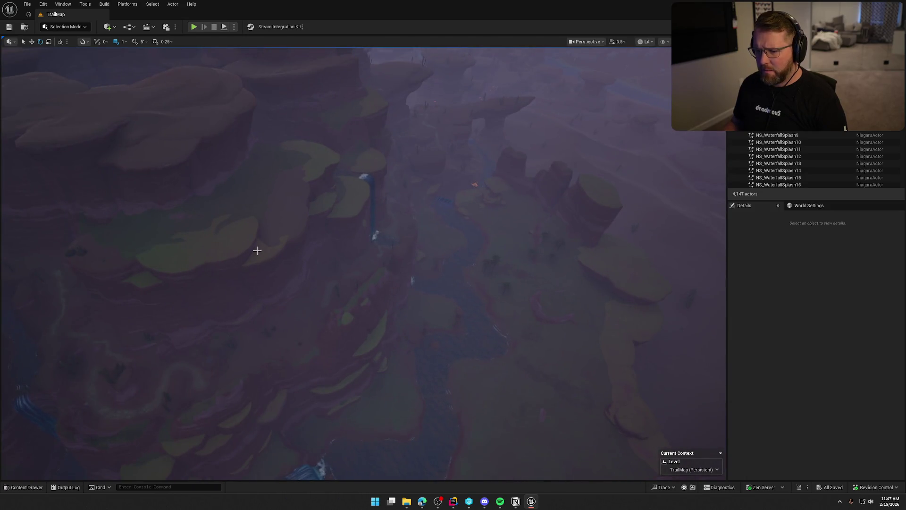
click(239, 240)
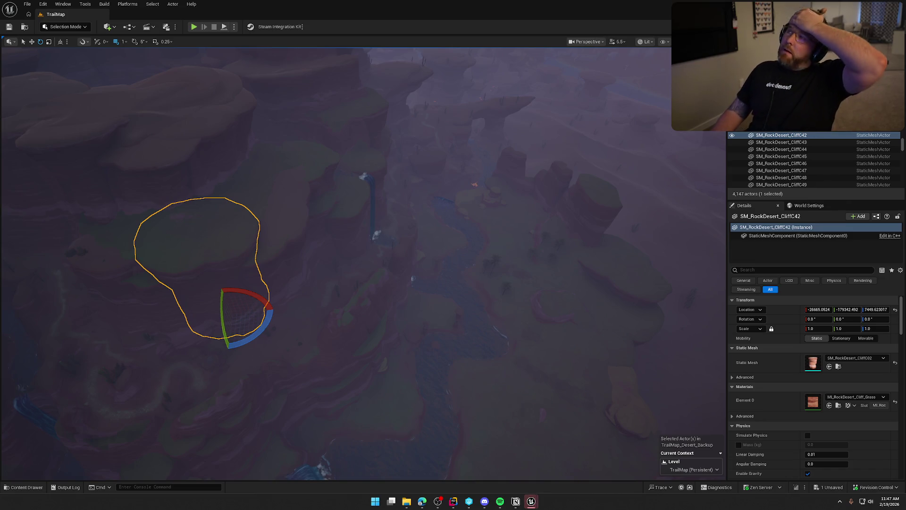
key(ctrl+s)
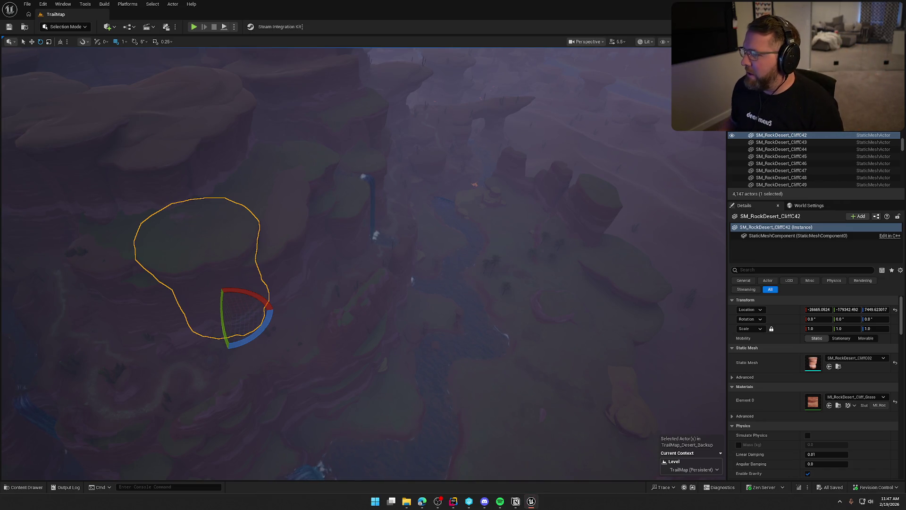
key(1)
key(Escape)
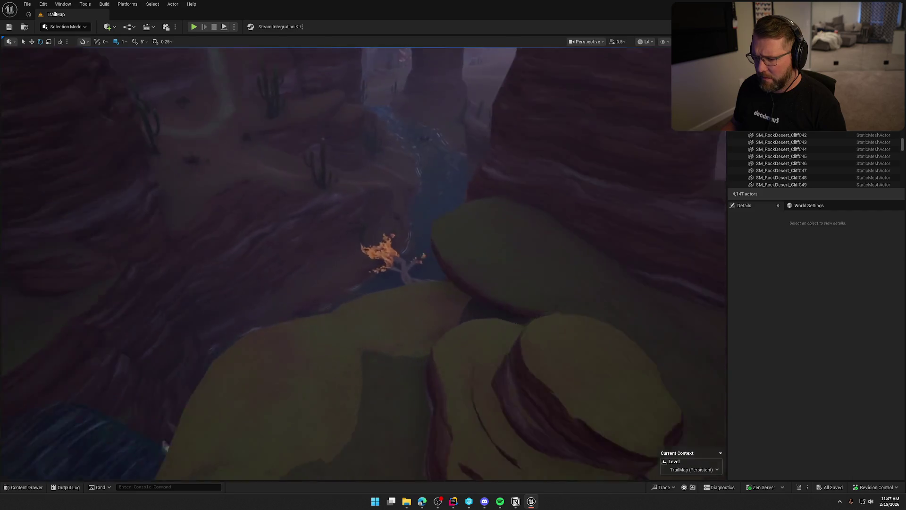
click(366, 189)
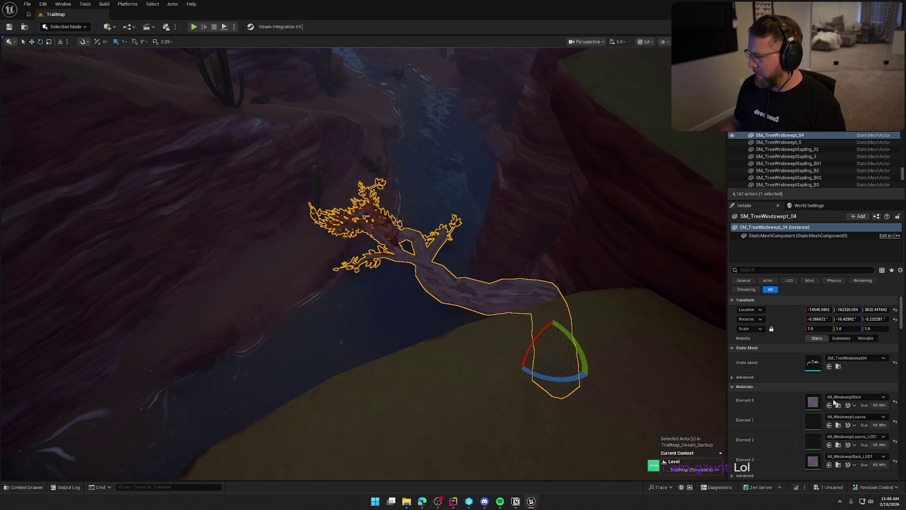
- Save the edited MI_WindsweptBark material, checking it out so the save goes through
key(ctrl+s)
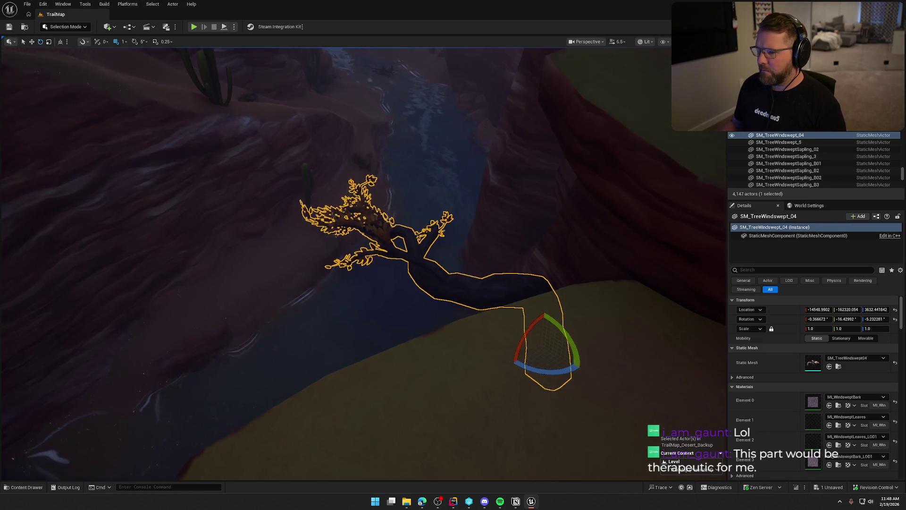
drag(548, 325, 567, 273)
key(ctrl+s)
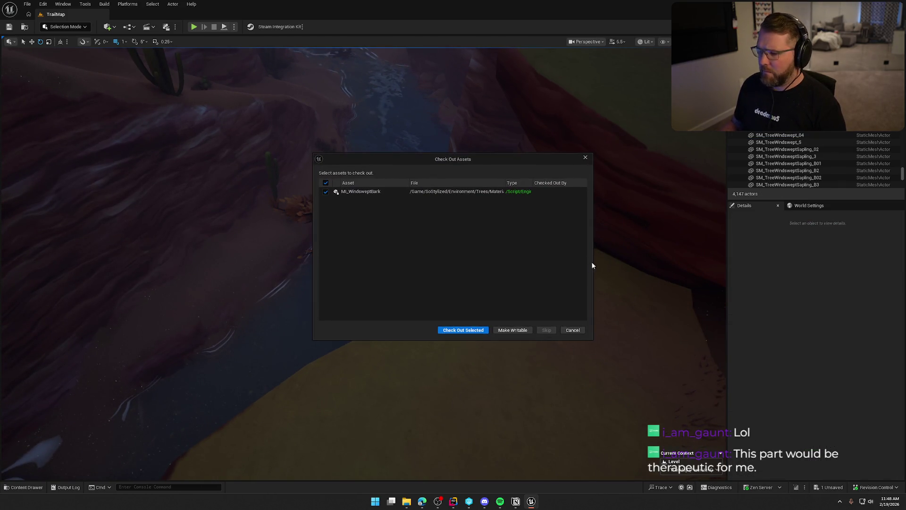
click(451, 331)
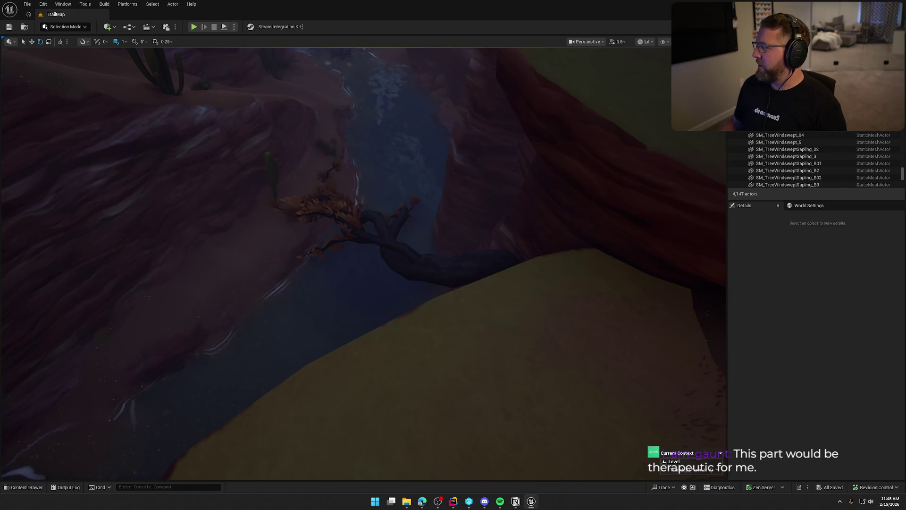
- Select the rock shelf beside the river and save the level
key(1)
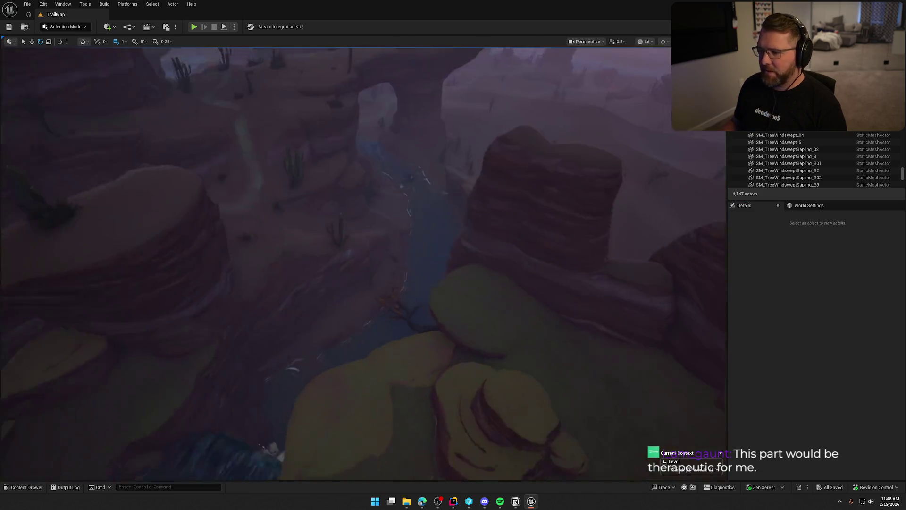
click(360, 256)
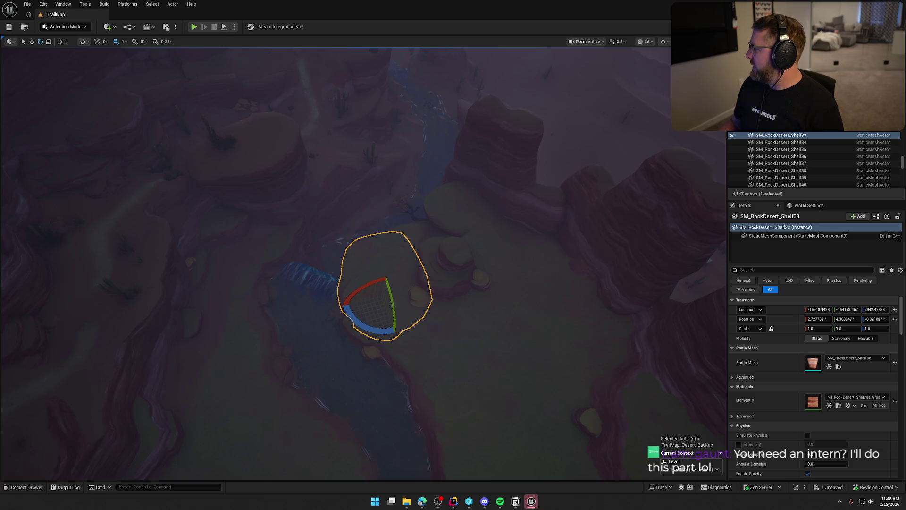
key(ctrl+s)
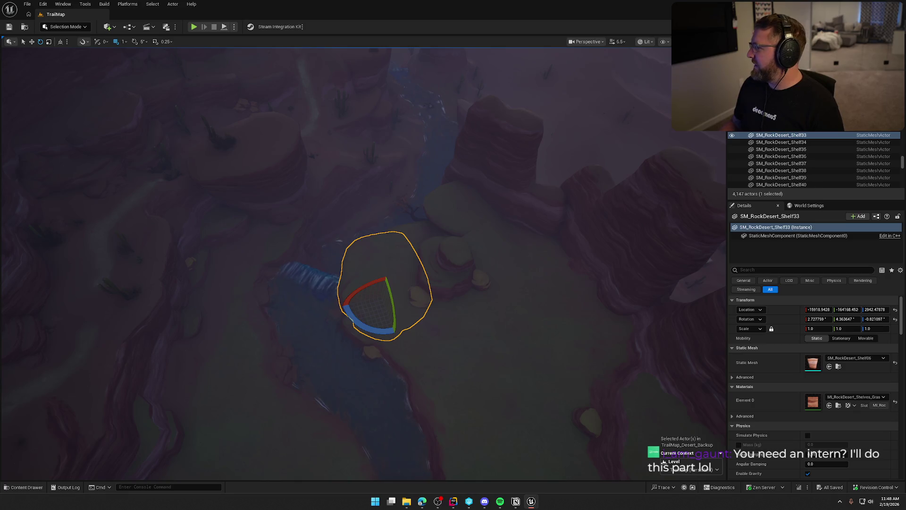
scroll(492, 279, down, 2)
- Confirm MI_RockDesert_Rocks has sand and rock emissive strengths at 0.0, then close it
click(372, 267)
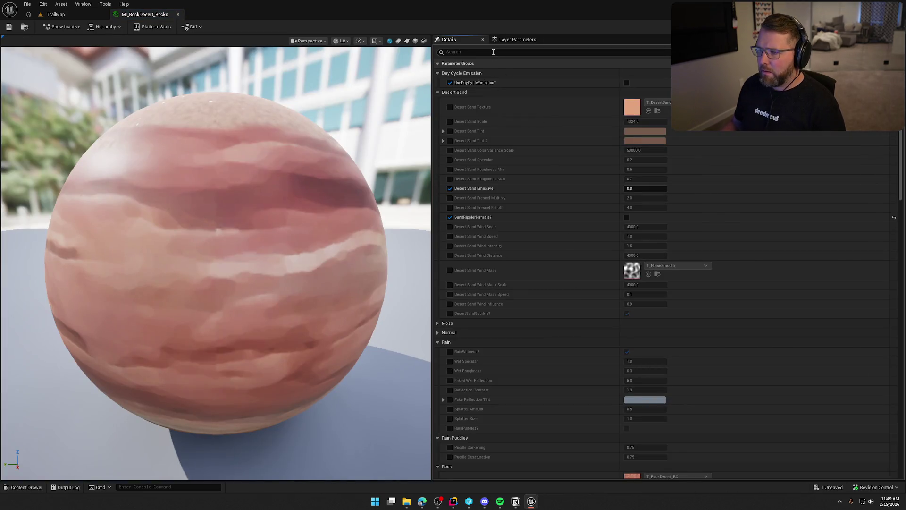
text(emis)
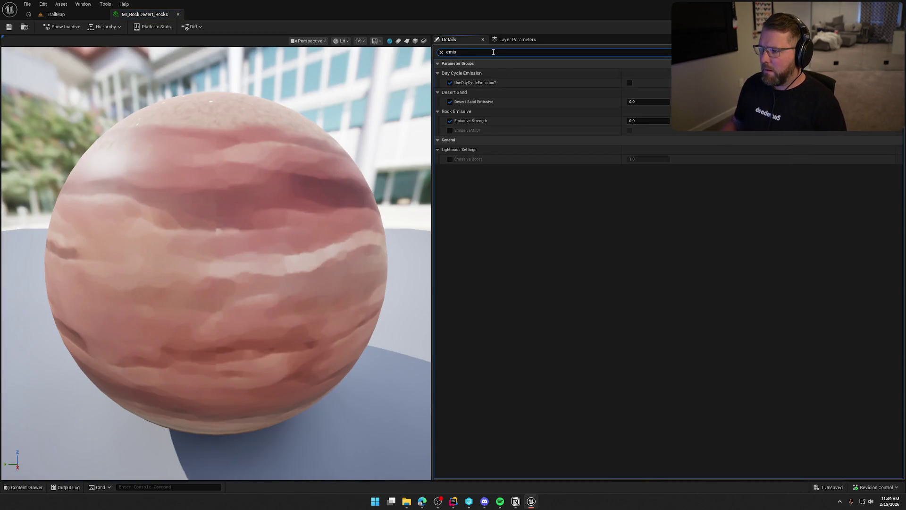
click(440, 52)
scroll(542, 373, down, 10)
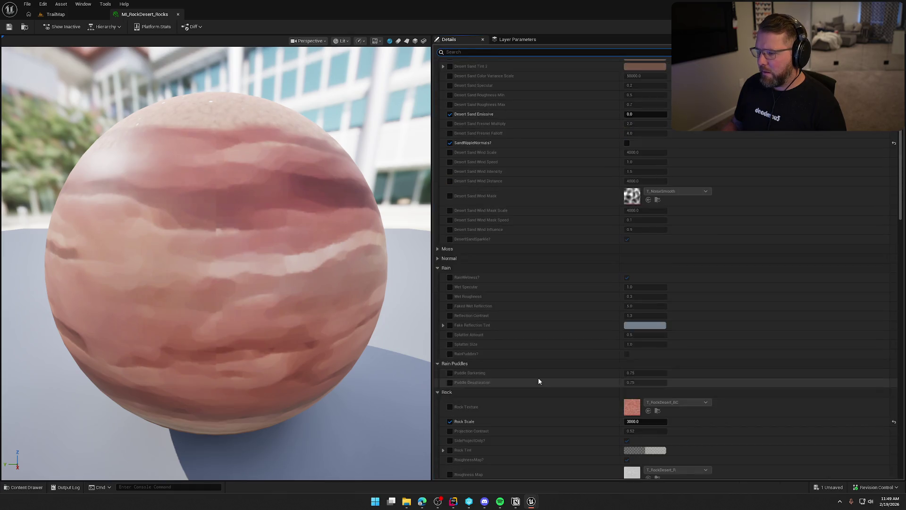
scroll(546, 366, down, 10)
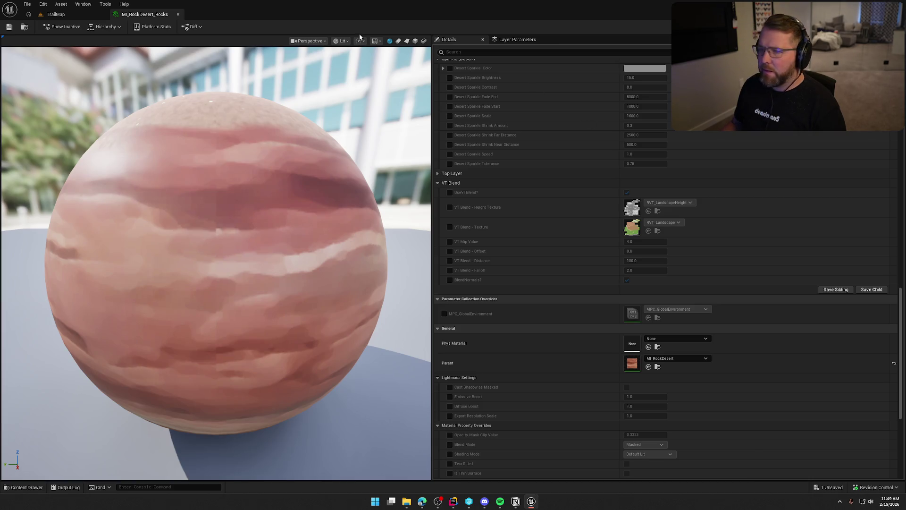
click(178, 14)
- Deselect the rocks and save all modified content through the Save Content dialog
key(Escape)
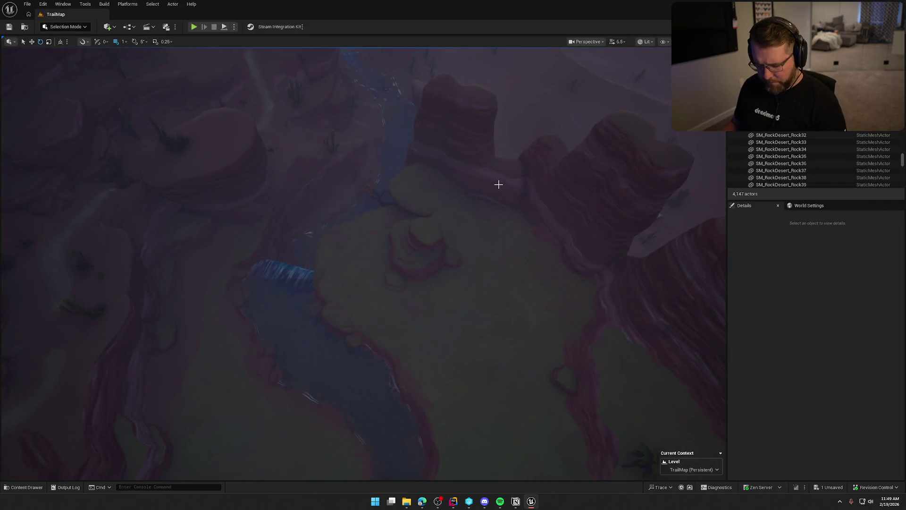
key(ctrl+shift+s)
click(479, 327)
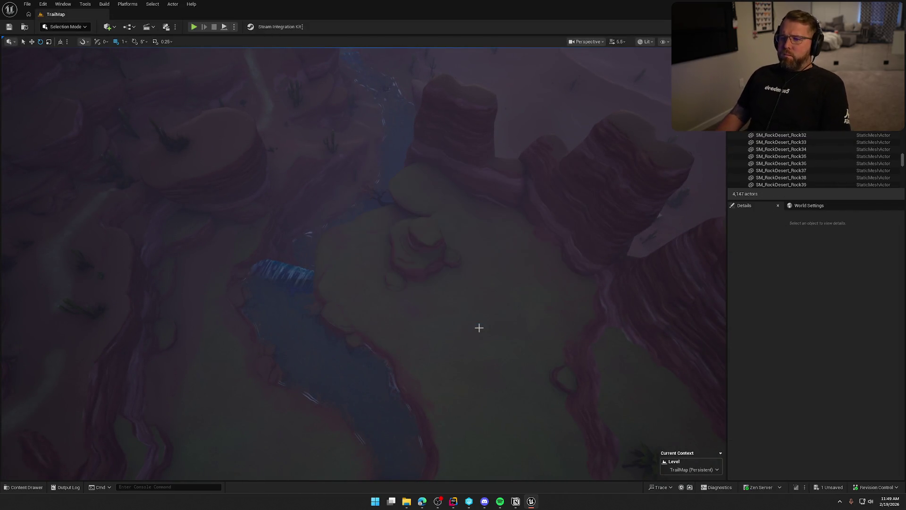
- Fly the viewport to a top-down view of the palm-tree oasis pond
drag(490, 309, 488, 296)
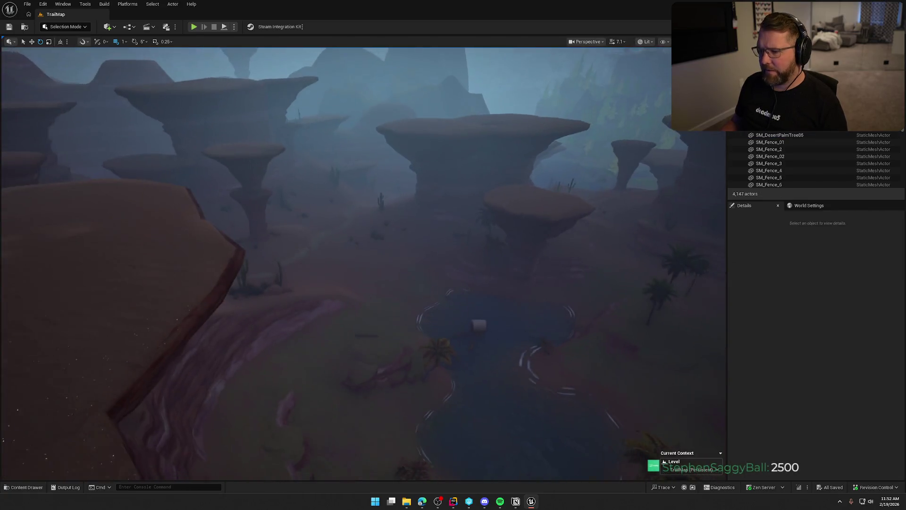
drag(545, 238, 545, 238)
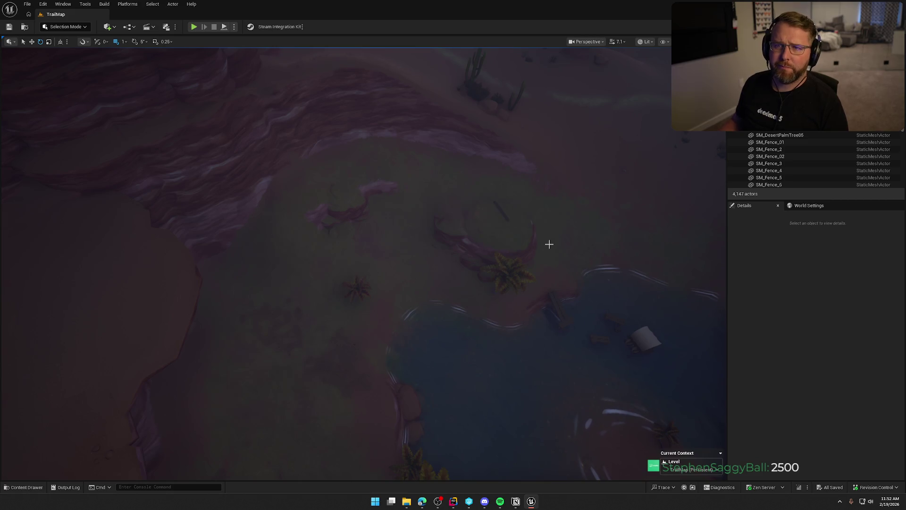
drag(530, 250, 530, 283)
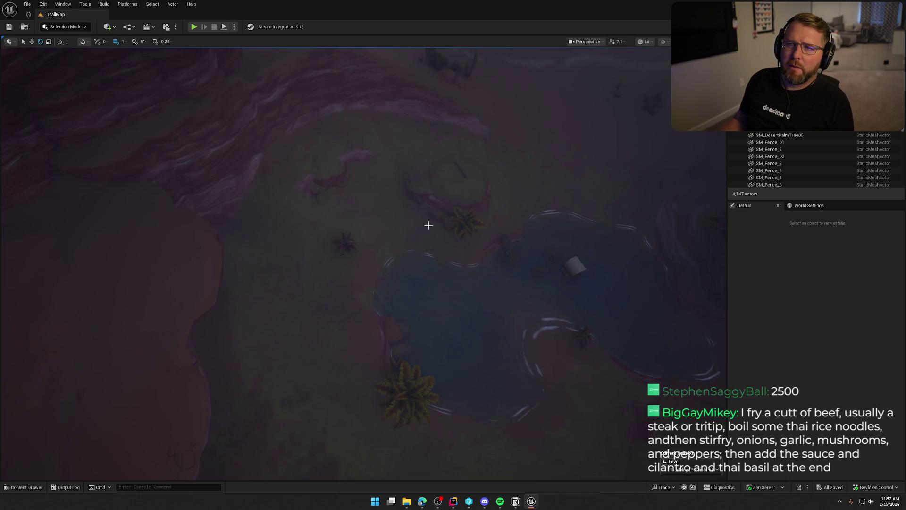
drag(378, 240, 378, 108)
drag(450, 222, 451, 209)
- Select the Landscape, review its Landscape Material in Details, and save the level
click(513, 150)
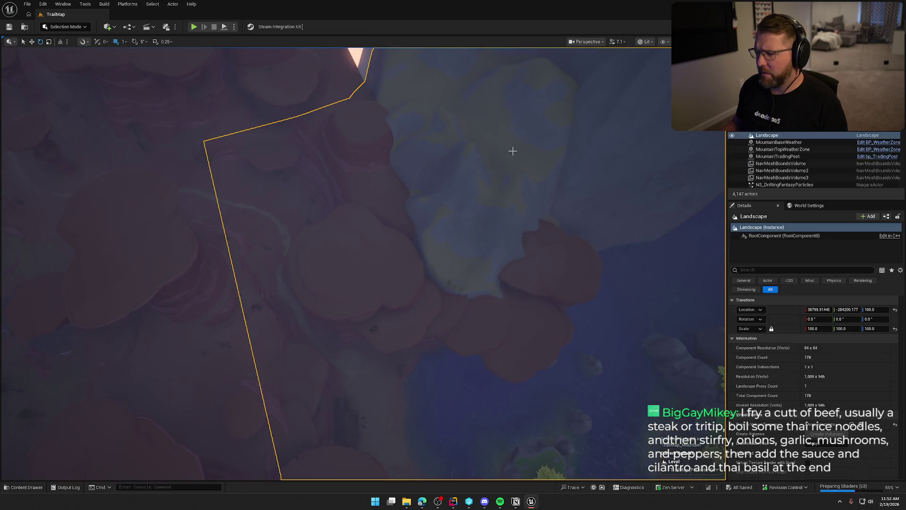
scroll(772, 398, down, 5)
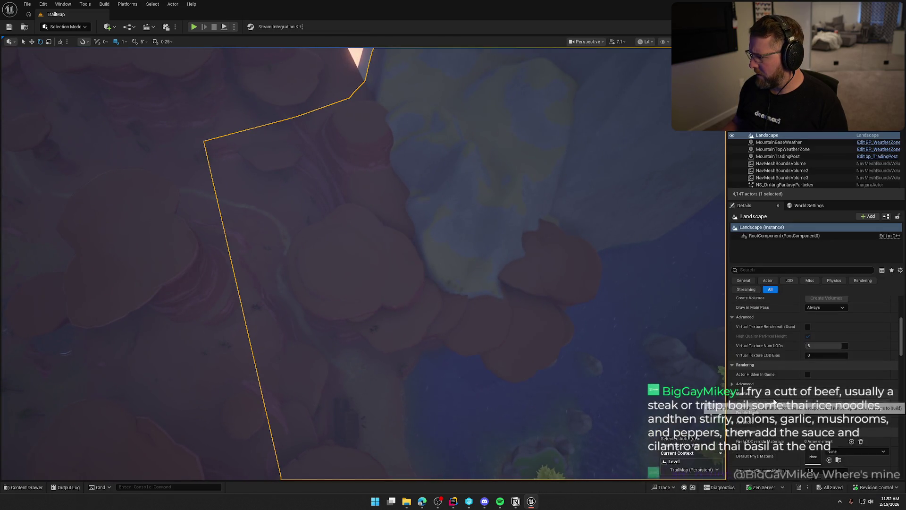
scroll(773, 398, down, 5)
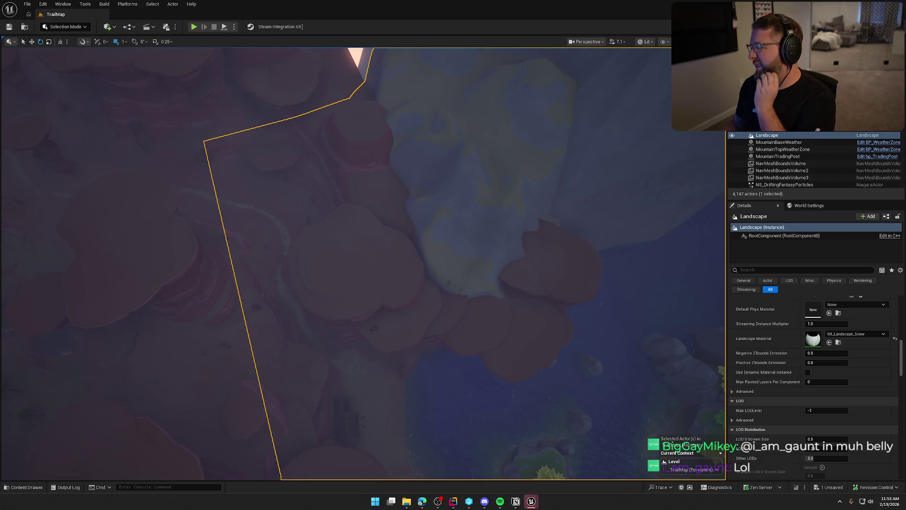
key(ctrl+s)
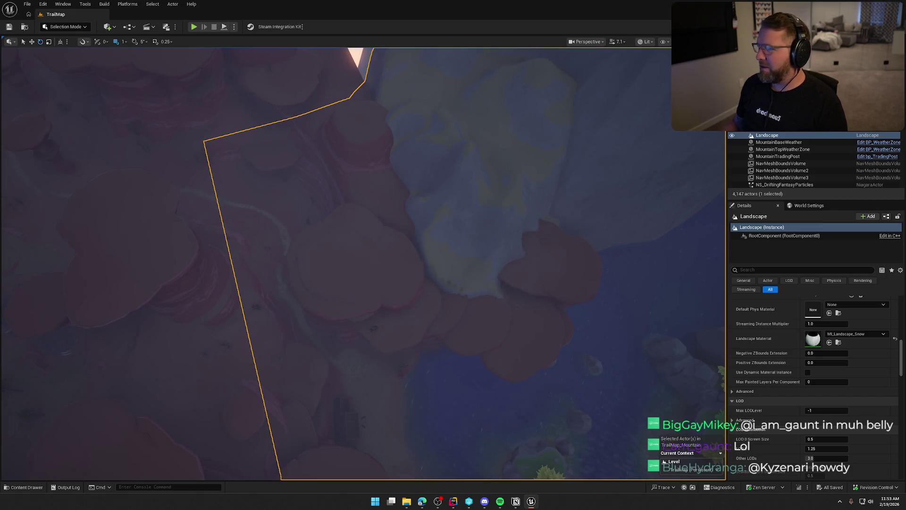
- Deselect, fly down to the forest shoreline, and select the instanced foliage trees
mouse_move(372, 181)
mouse_down()
mouse_move(372, 142)
mouse_move(372, 177)
mouse_up()
key(Escape)
mouse_move(391, 255)
mouse_down()
mouse_move(391, 218)
mouse_move(390, 227)
mouse_up()
click(468, 233)
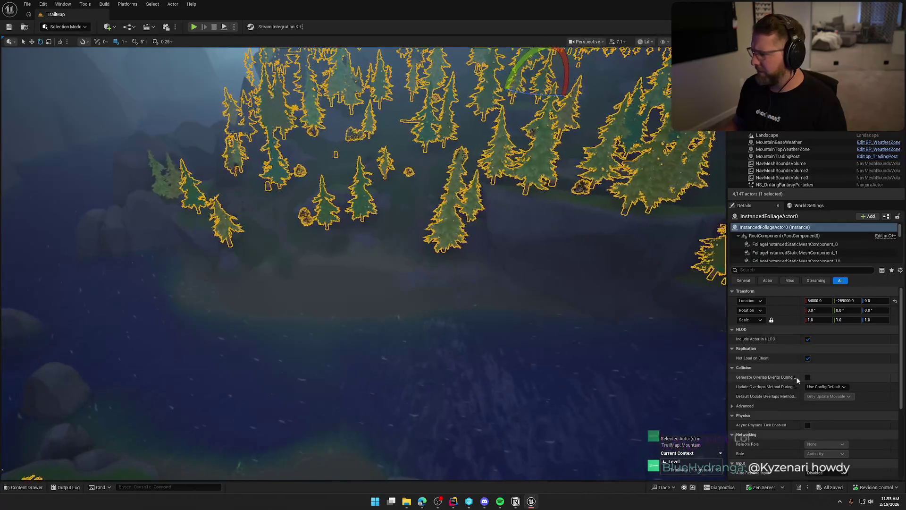
- Locate the first foliage component's MI_PineBark material in the Content Drawer, then save
click(812, 245)
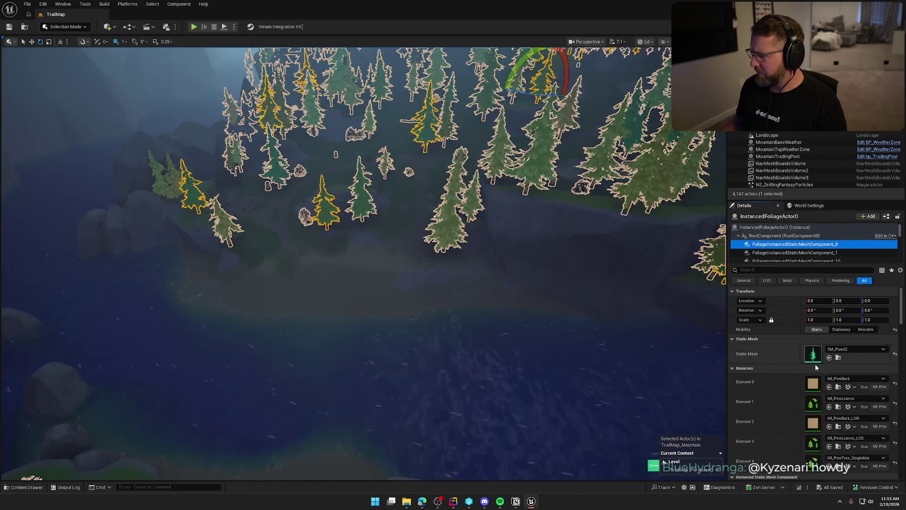
click(839, 388)
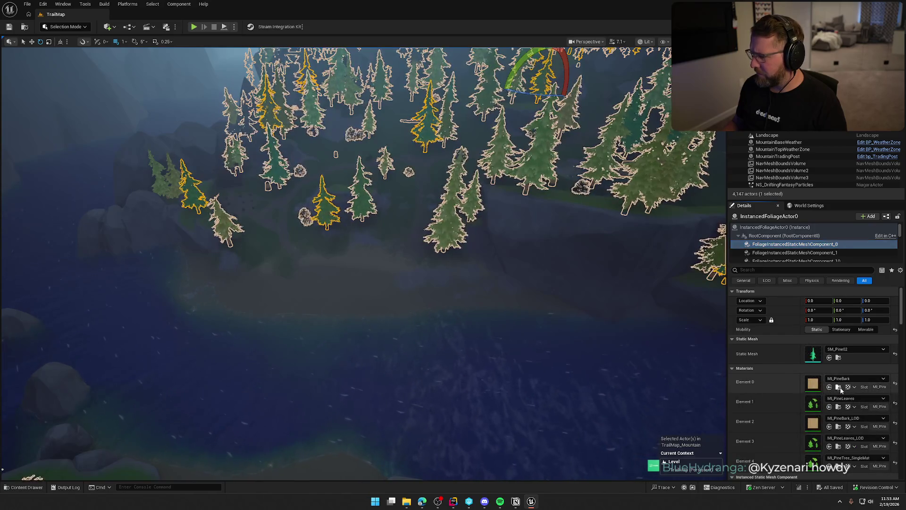
click(839, 387)
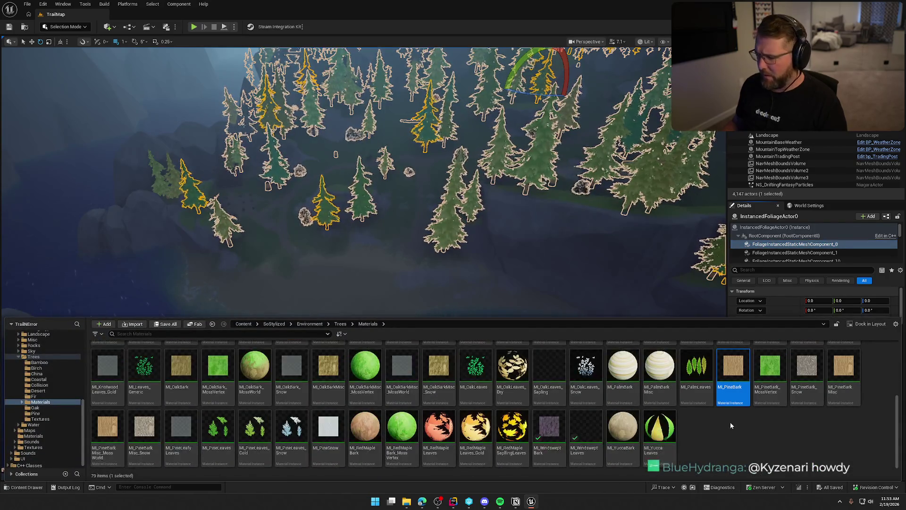
scroll(729, 421, up, 5)
scroll(730, 421, down, 2)
scroll(730, 421, down, 2)
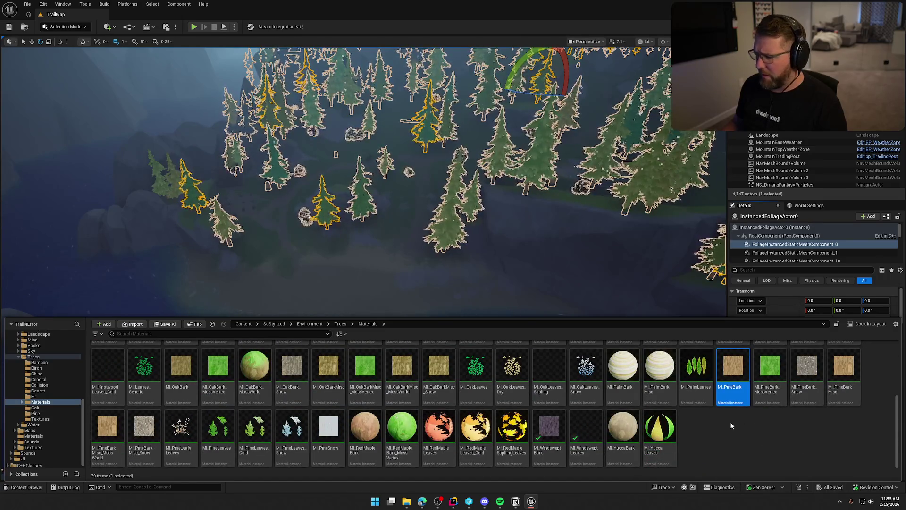
key(ctrl+space)
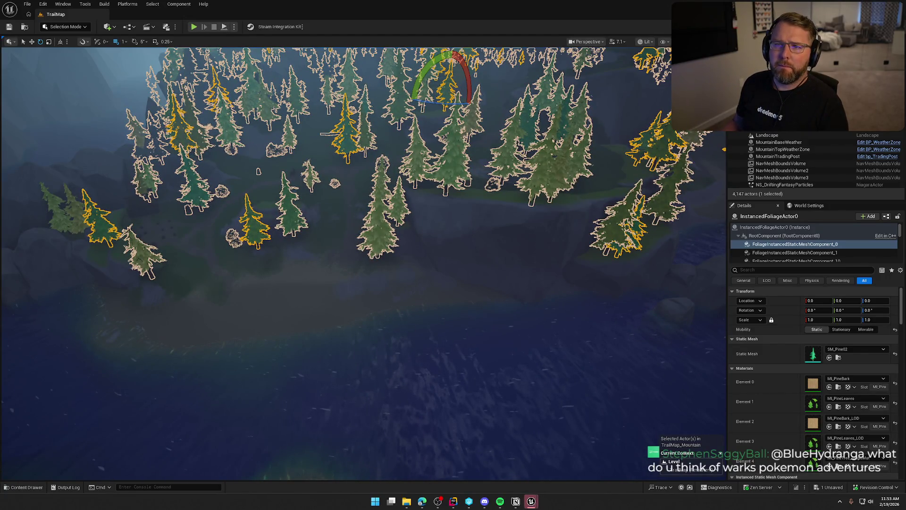
key(ctrl+s)
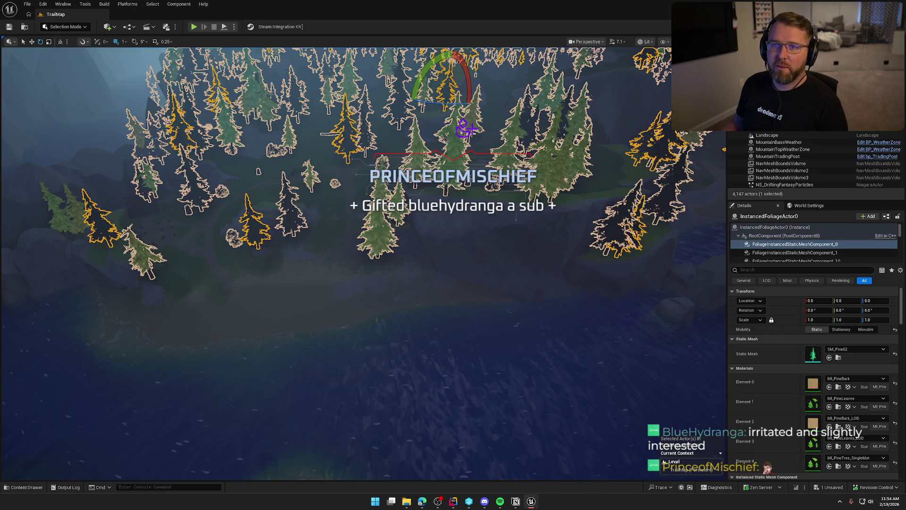
key(ctrl+s)
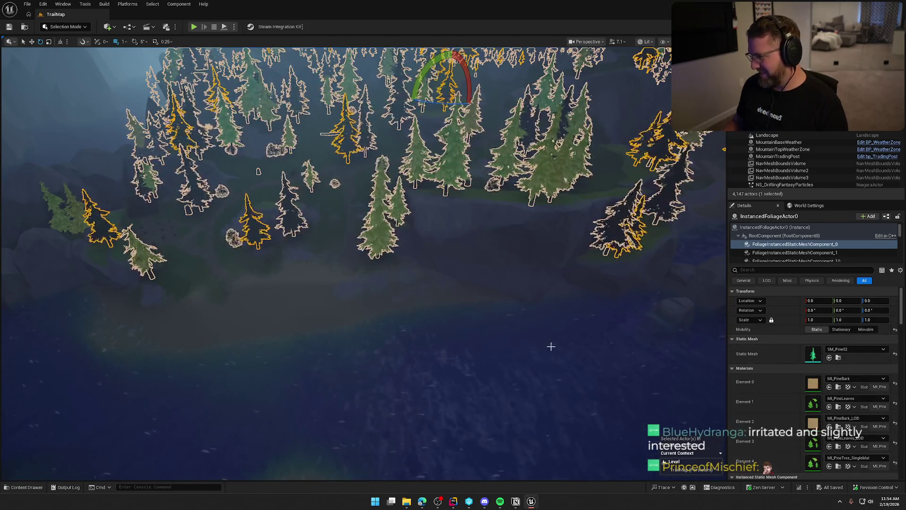
- Reselect the foliage and show the SM_PineDead03 component's materials via components _1 and _10
key(Escape)
click(457, 301)
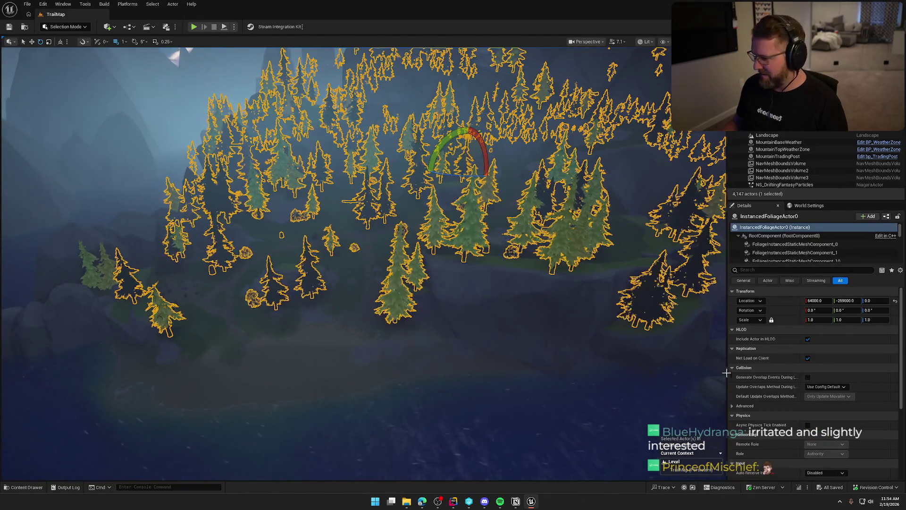
click(780, 245)
click(780, 253)
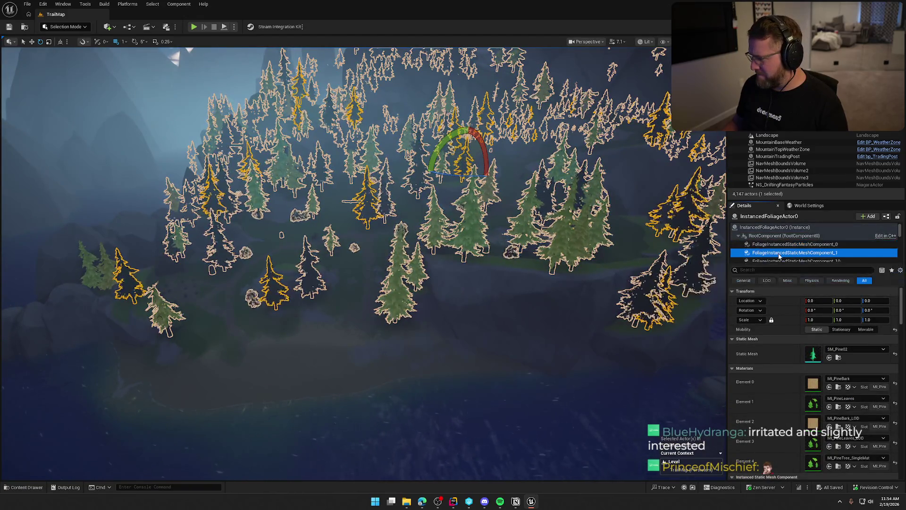
click(781, 251)
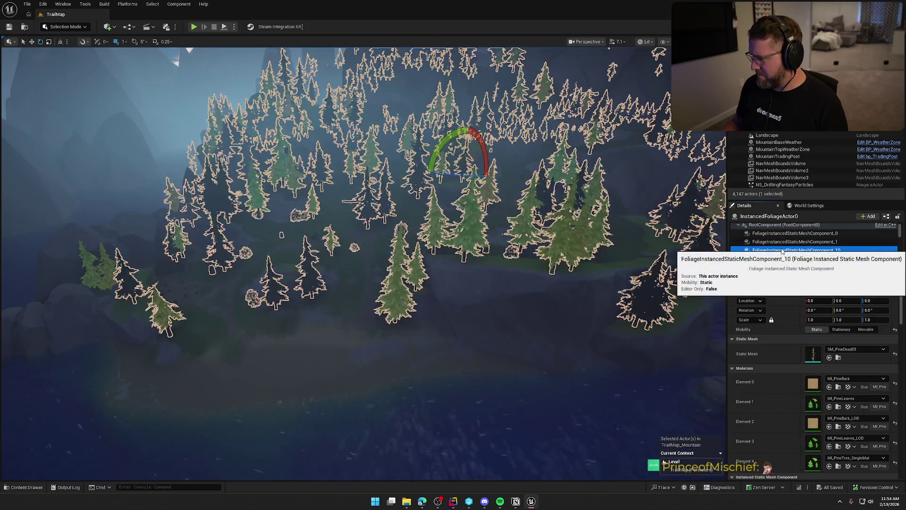
- Inspect the materials of the foxtail flower and light foxtail components
scroll(784, 248, down, 3)
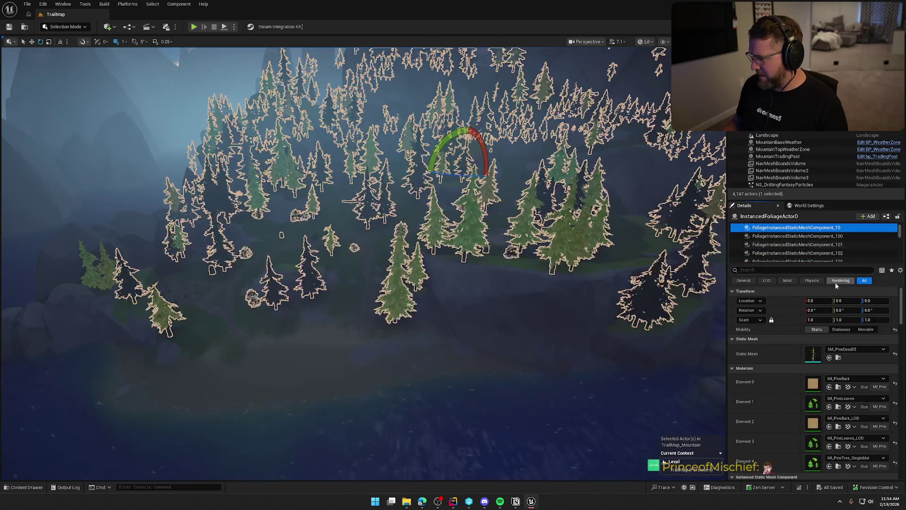
click(786, 238)
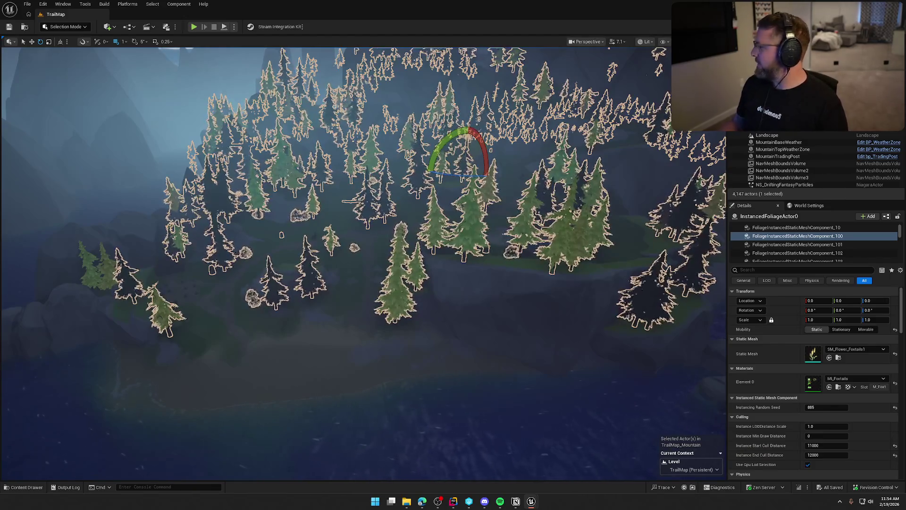
click(786, 245)
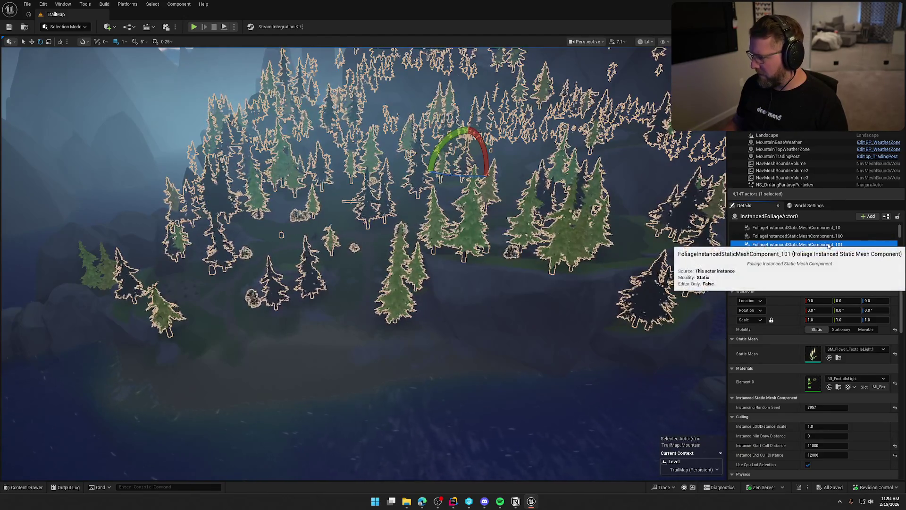
key(Down)
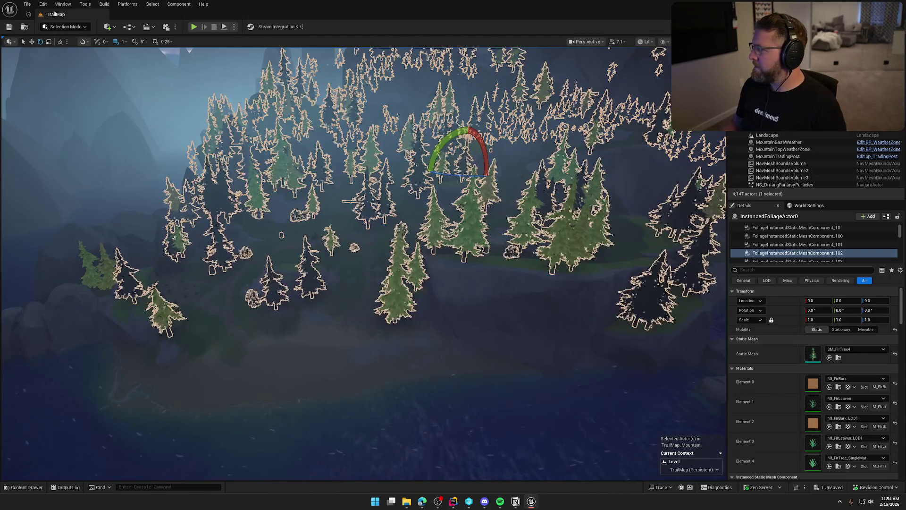
- Save the level, check the SM_FirTree5 component's materials, and deselect the foliage
key(ctrl+s)
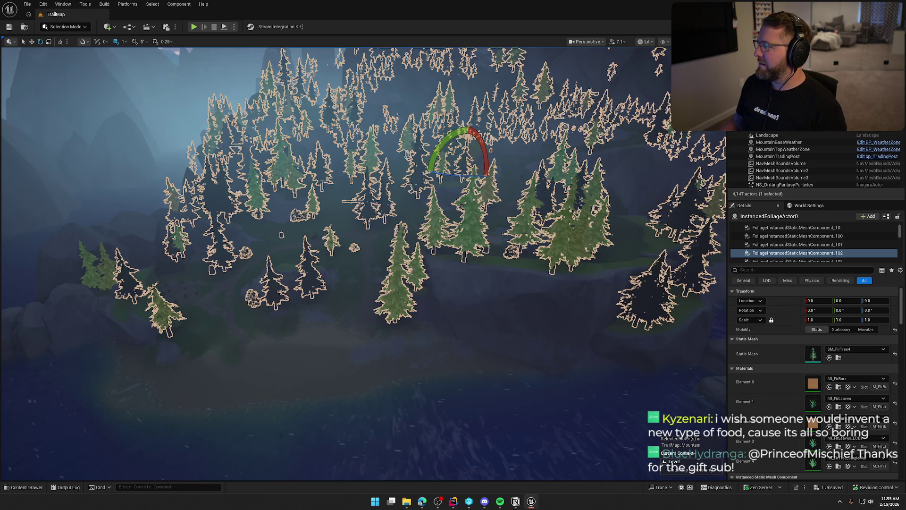
key(ctrl+s)
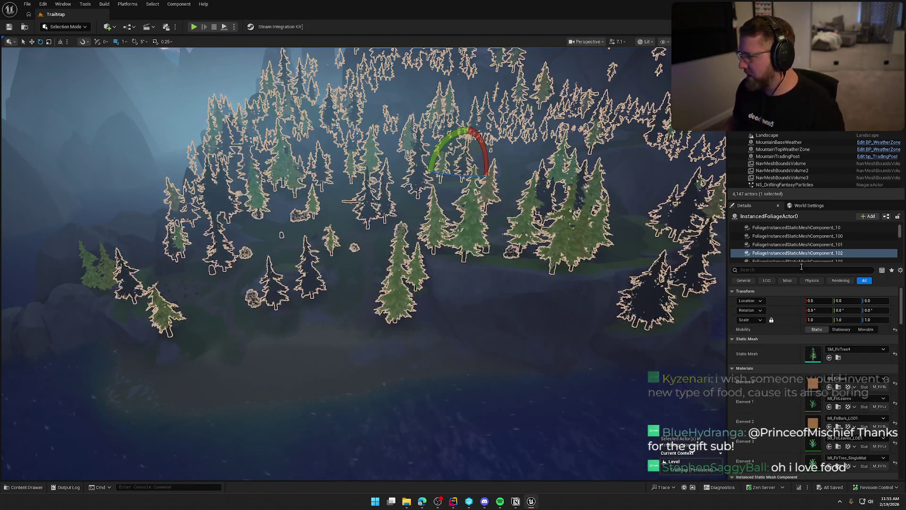
click(805, 257)
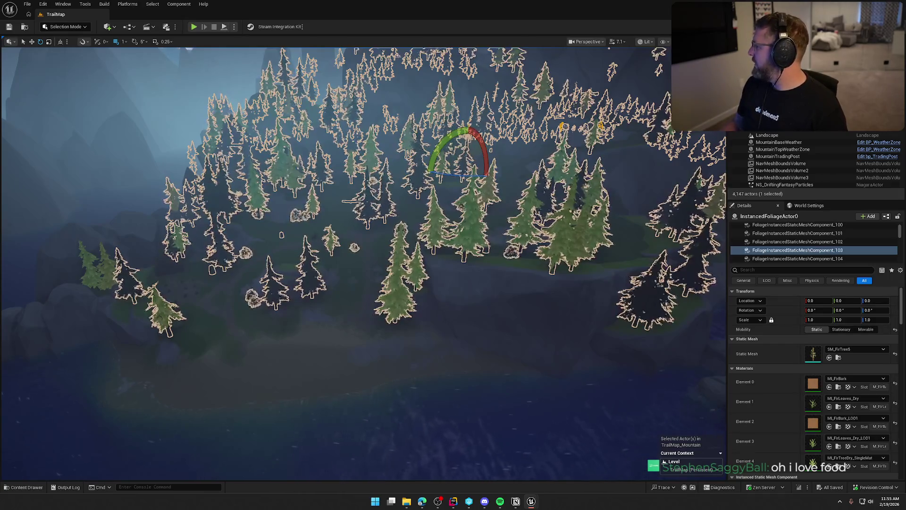
key(Escape)
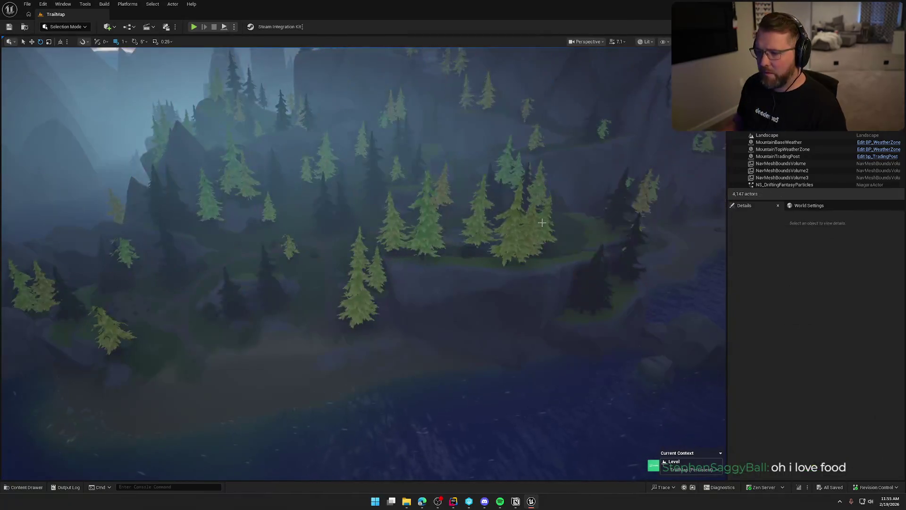
- Select foliage component _103 and find its MI_FirBark material in the Content Drawer, then save
click(405, 313)
scroll(405, 313, up, 10)
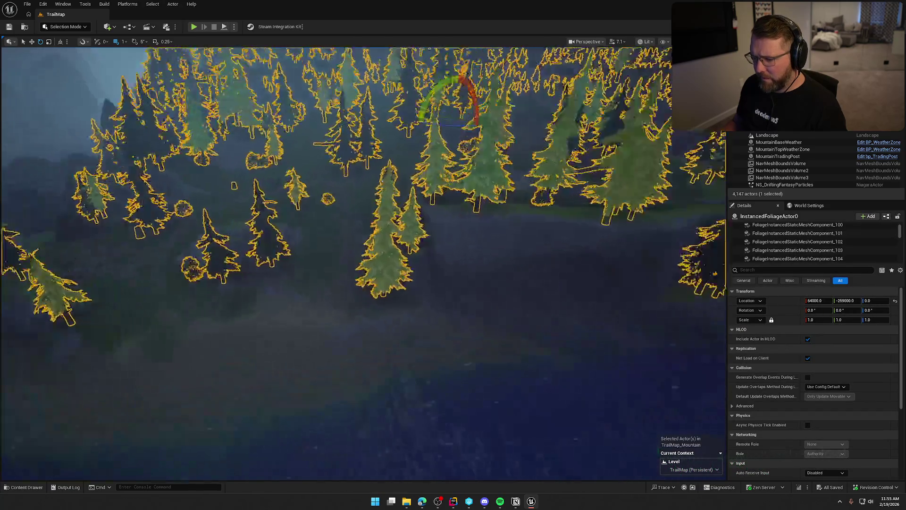
scroll(368, 267, down, 6)
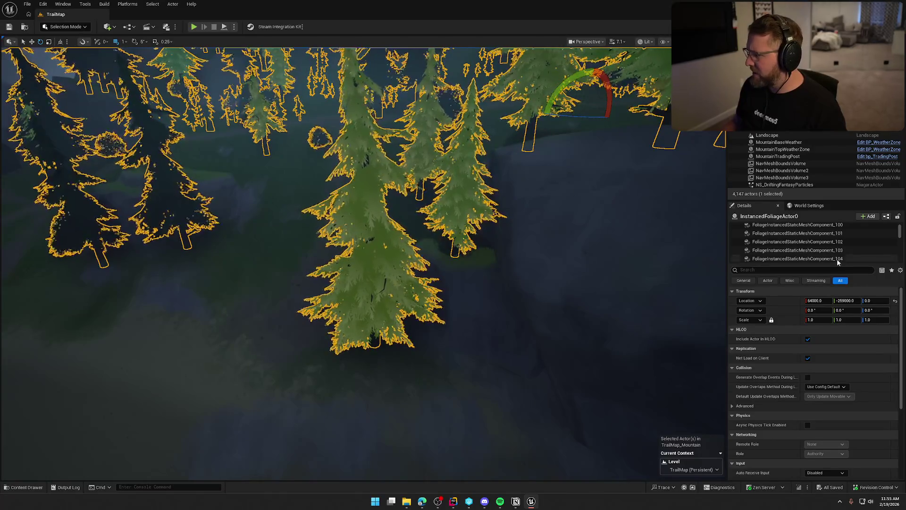
click(798, 250)
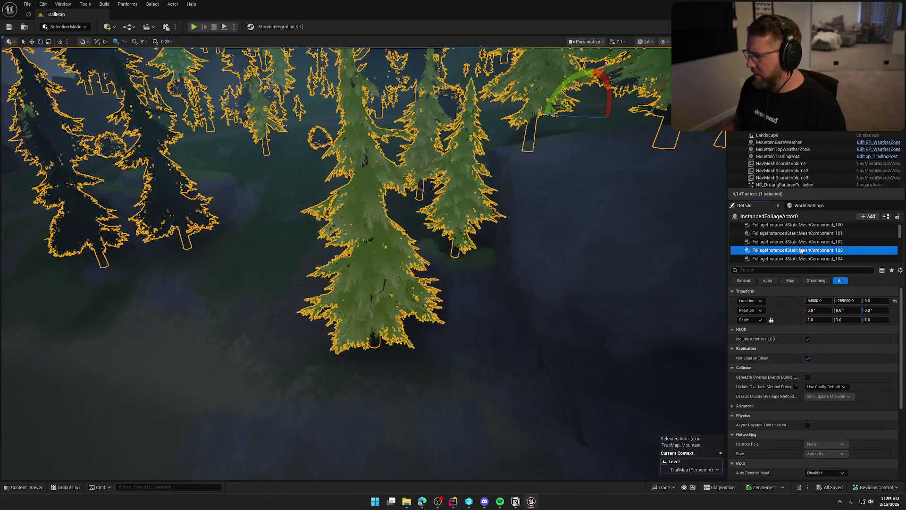
click(838, 390)
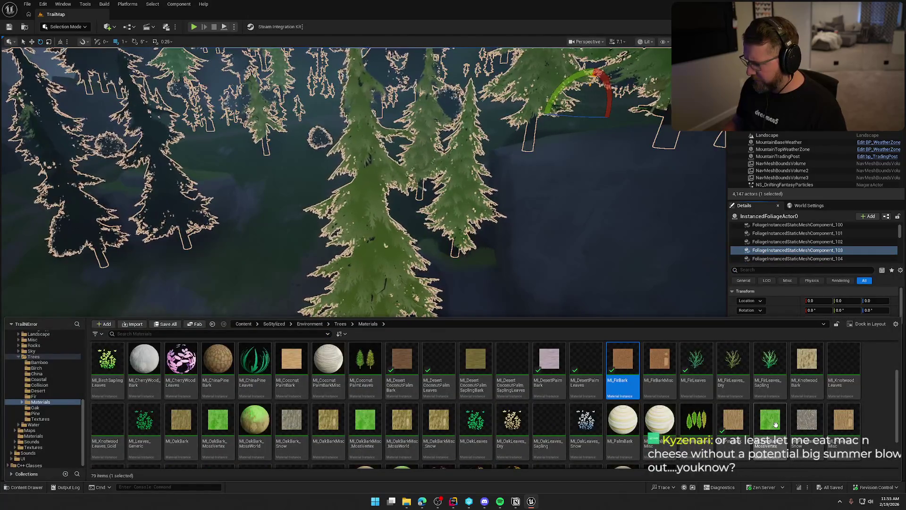
click(777, 427)
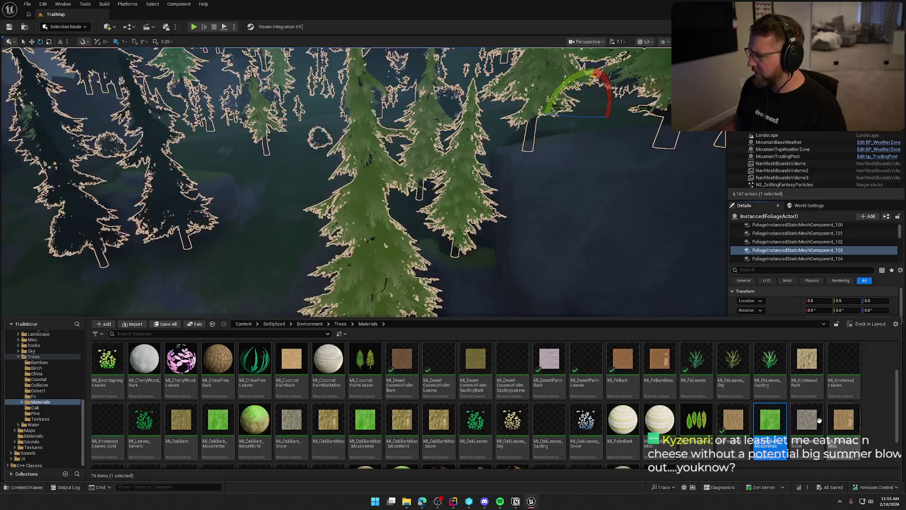
drag(777, 425, 774, 425)
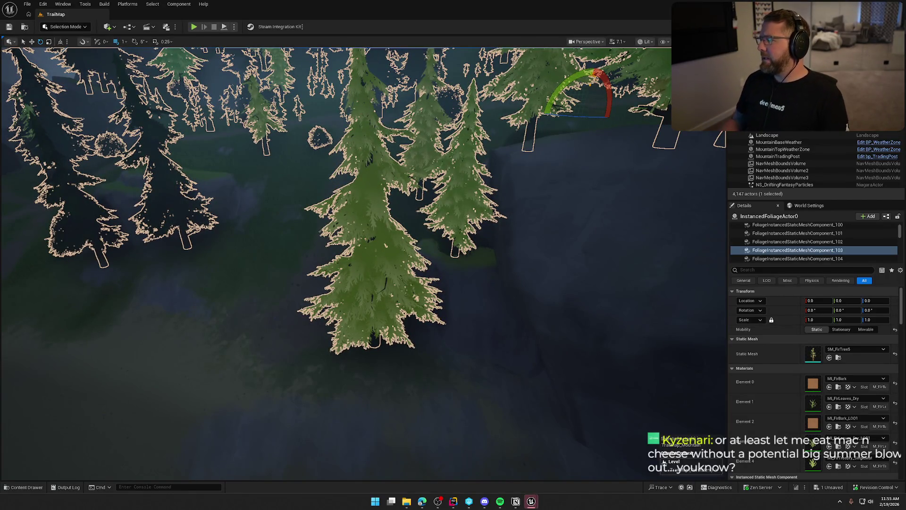
key(ctrl+s)
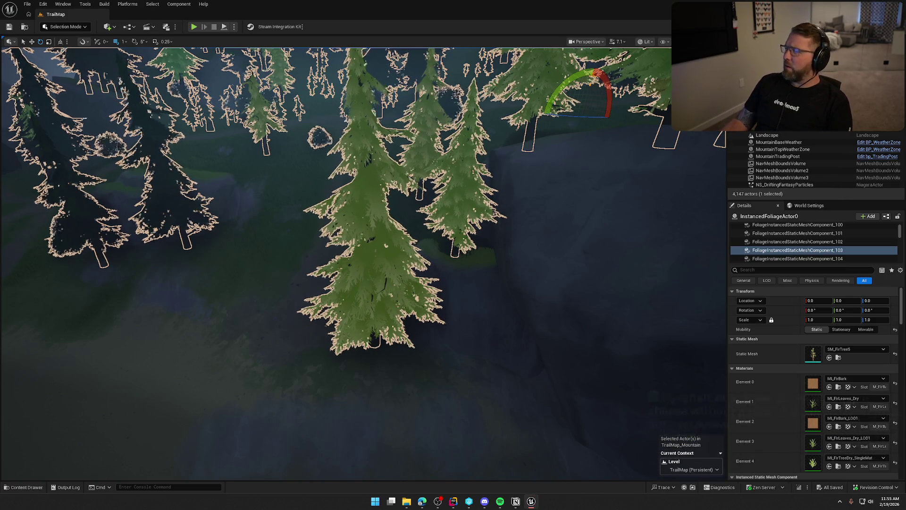
drag(619, 244, 618, 243)
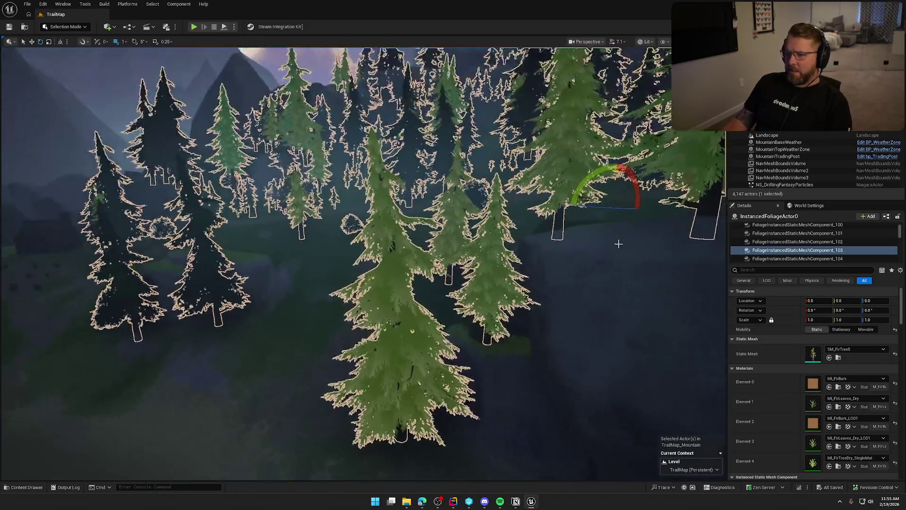
- Step through the foliage list to component 105's SM_OakTree2 snow oak materials, saving along the way
click(770, 216)
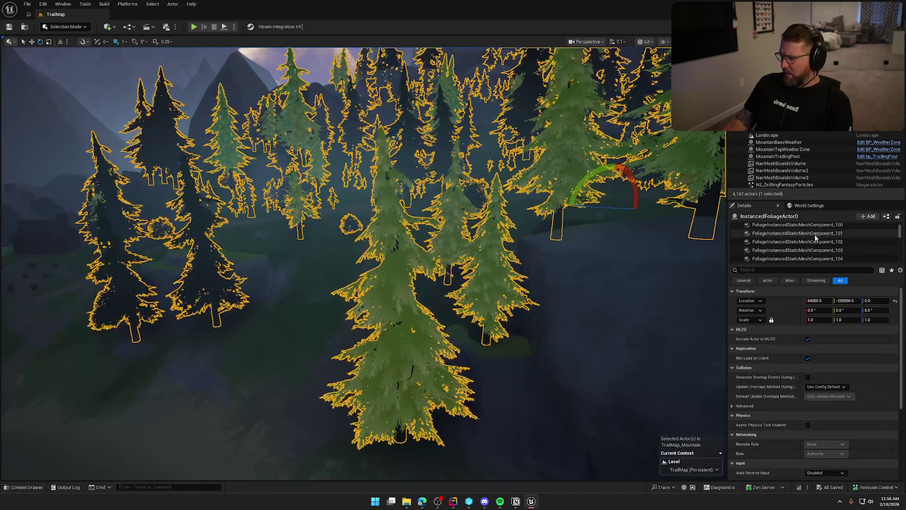
click(815, 234)
key(Down)
key(Down)
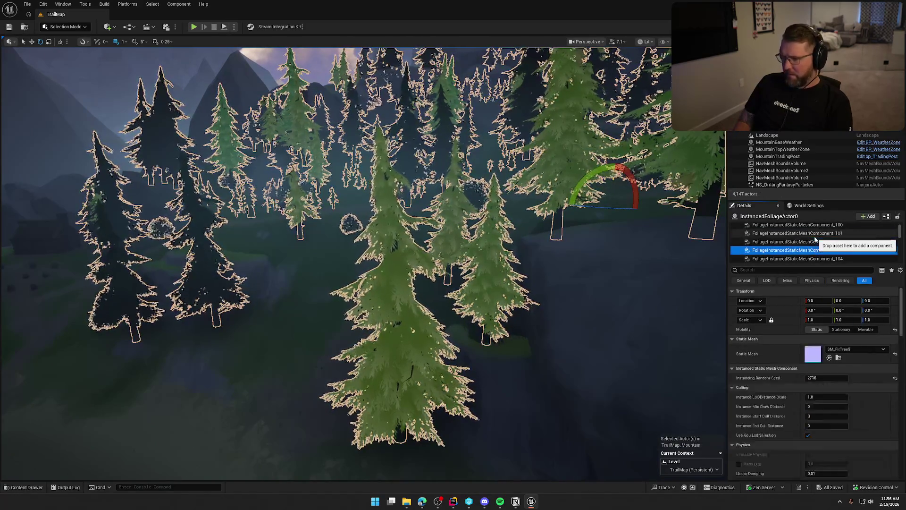
key(Down)
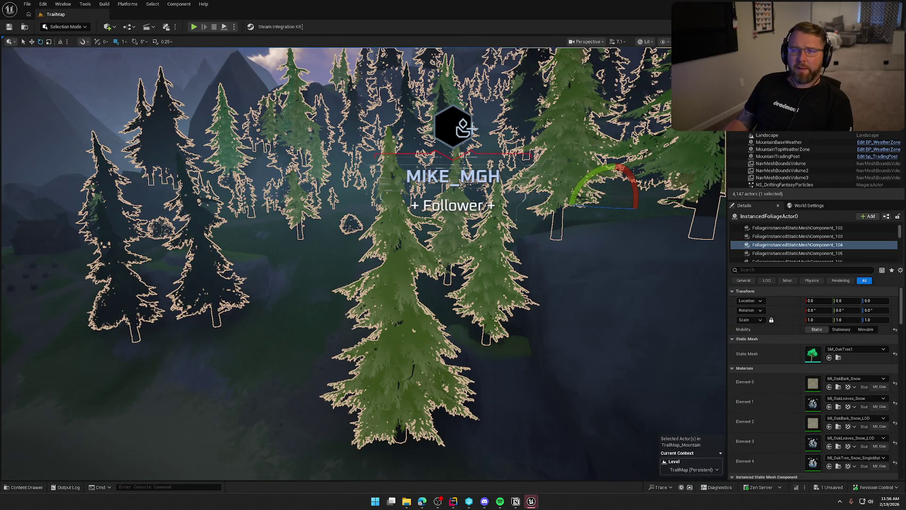
key(ctrl+s)
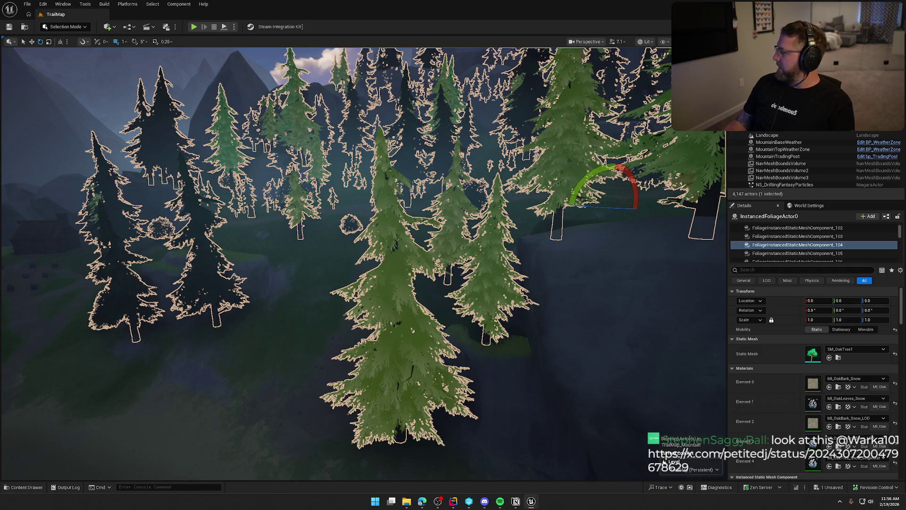
key(ctrl+s)
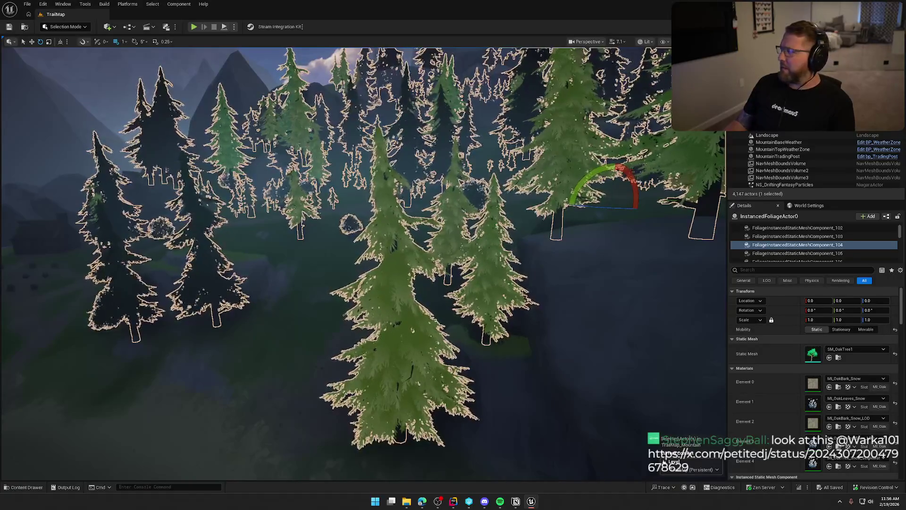
click(794, 253)
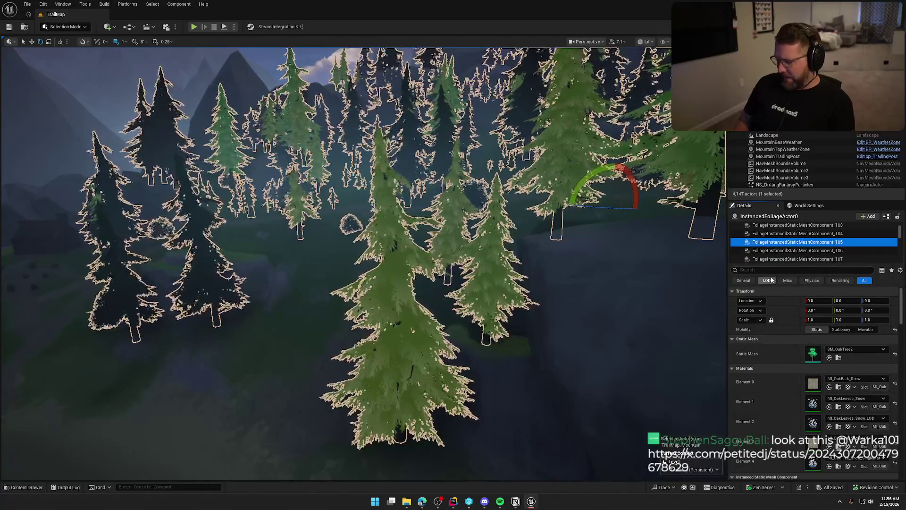
- Review the next oak and bush components' materials and save the level
key(Down)
key(Down)
key(Down)
key(Down)
key(Down)
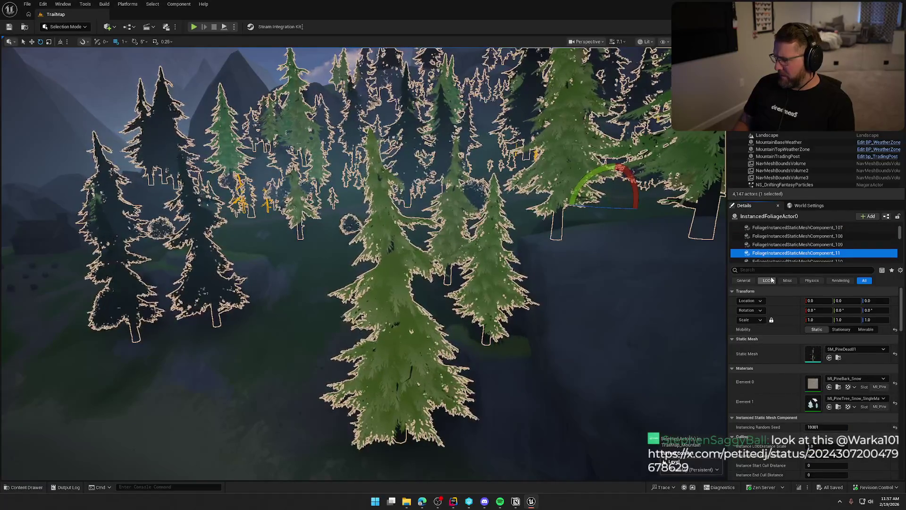
key(Down)
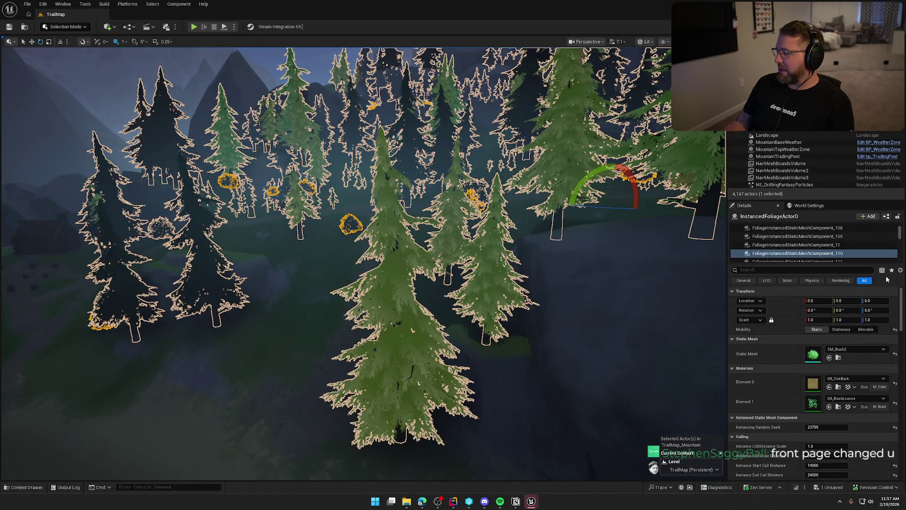
key(ctrl+s)
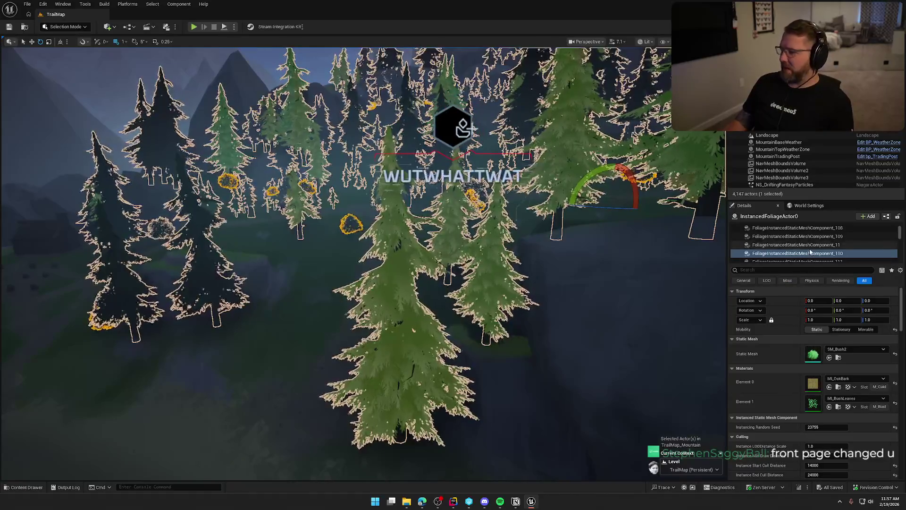
- Review components _113 and _114, then SM_PineDead02's snow pine materials, saving again
scroll(807, 253, down, 1)
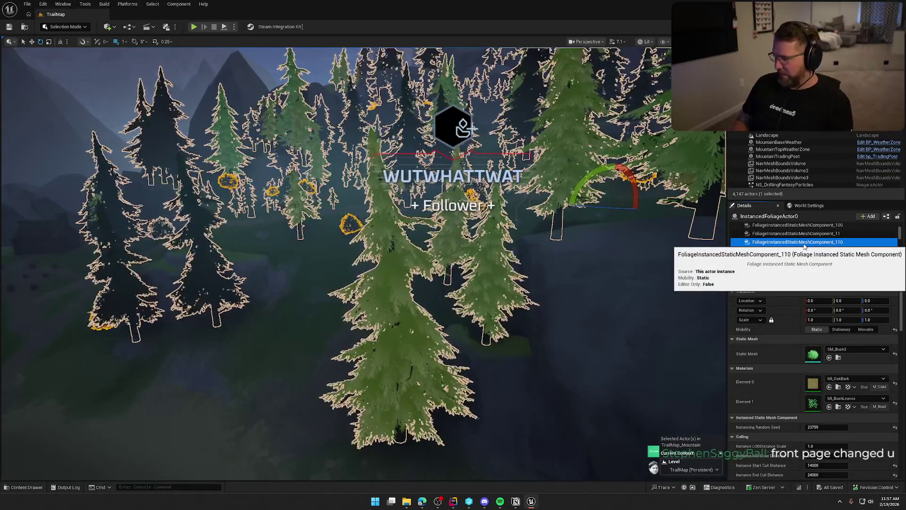
scroll(805, 246, down, 2)
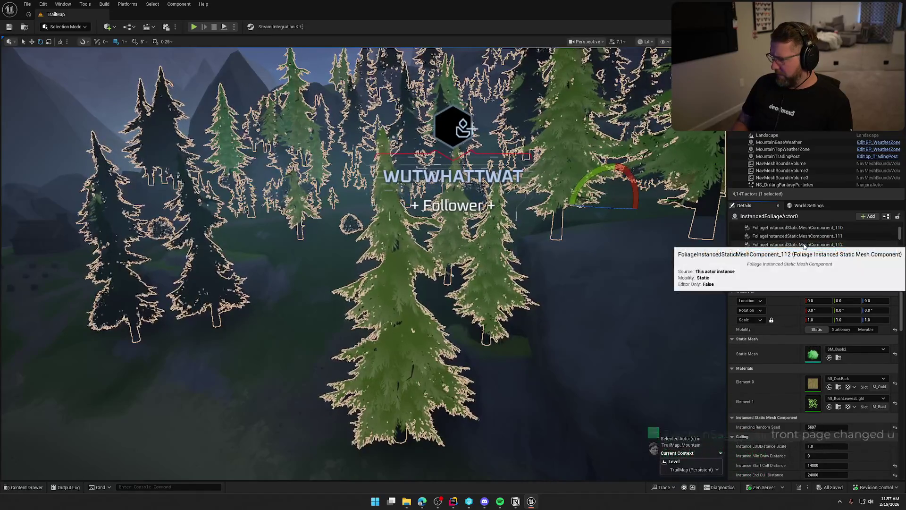
click(806, 253)
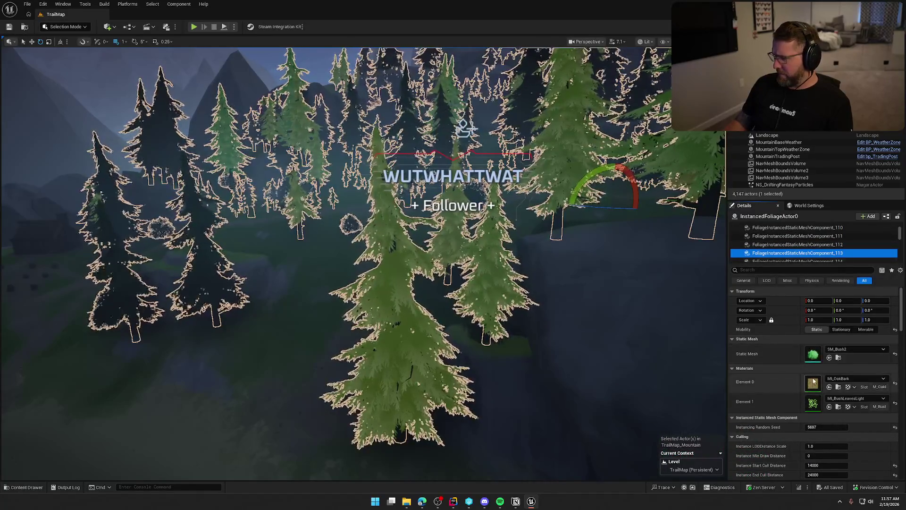
click(808, 262)
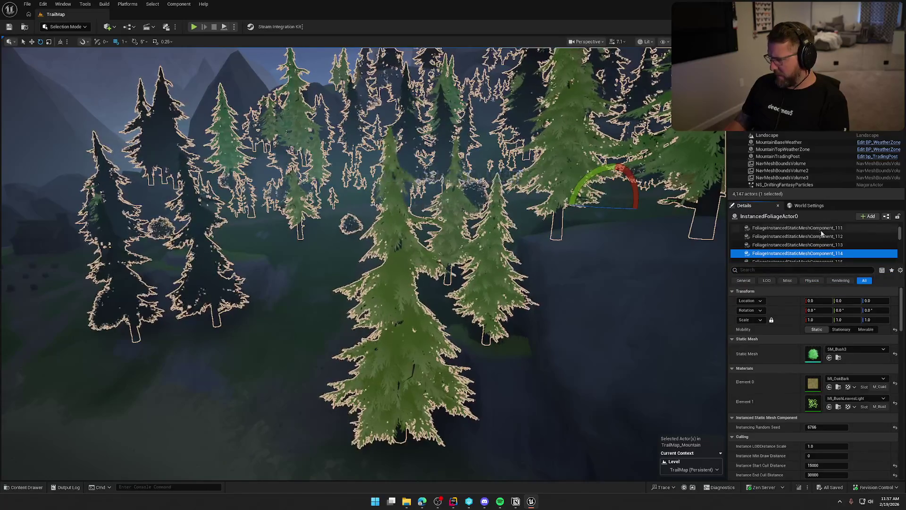
key(Down)
key(Down)
key(Down)
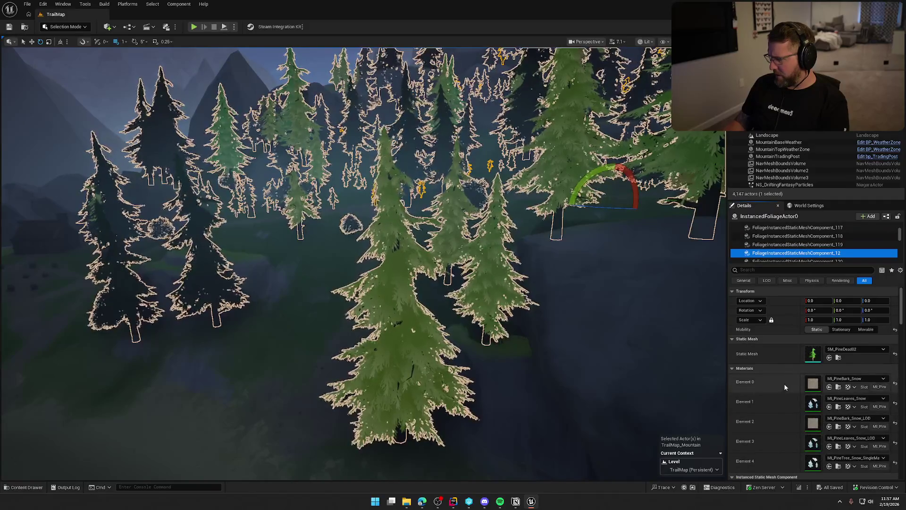
click(814, 385)
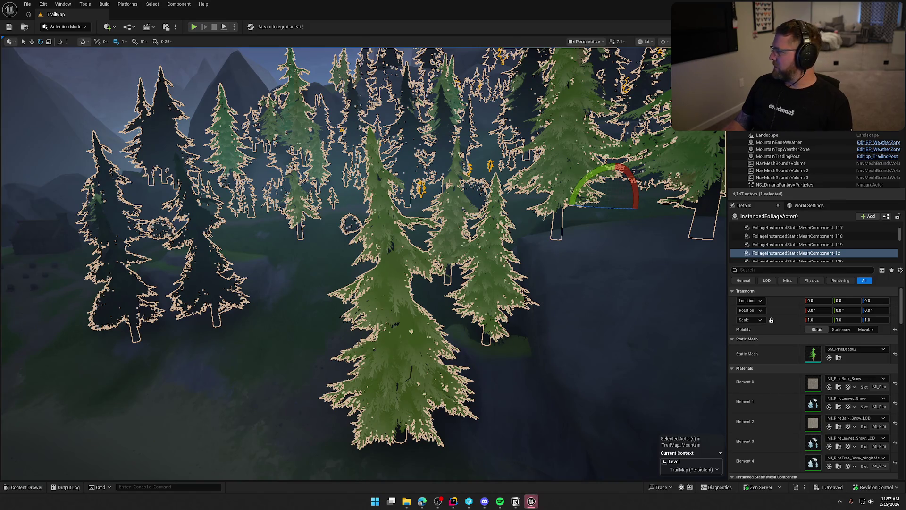
key(ctrl+s)
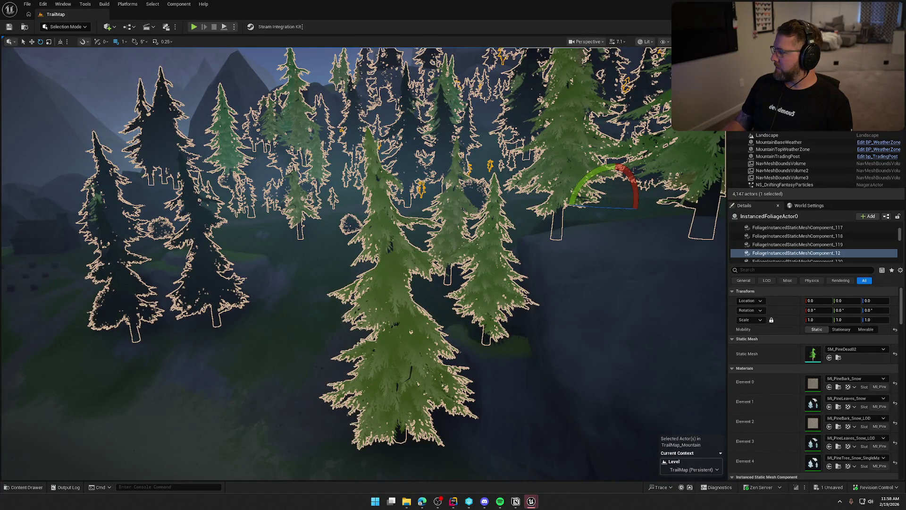
- Save, then review the bush, flower crocus and birch tree components' materials, saving again
key(ctrl+s)
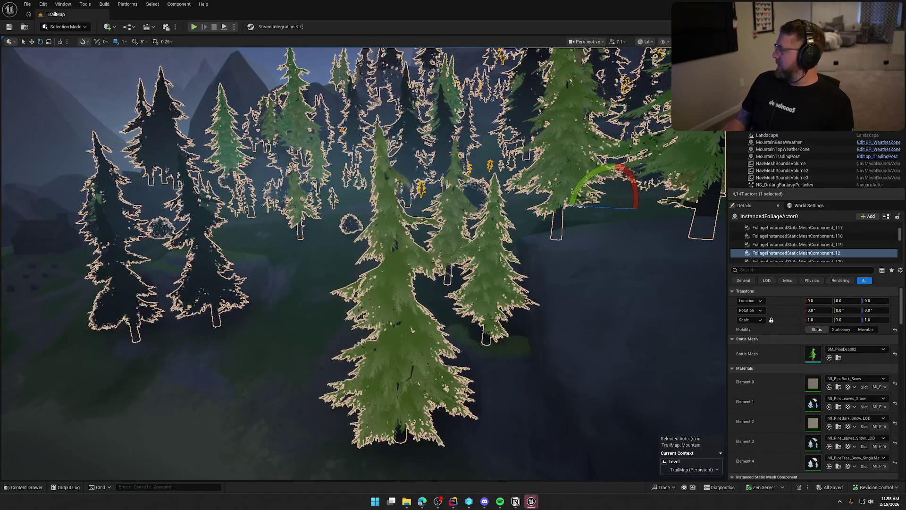
scroll(797, 252, down, 1)
click(797, 252)
key(Down)
key(Down)
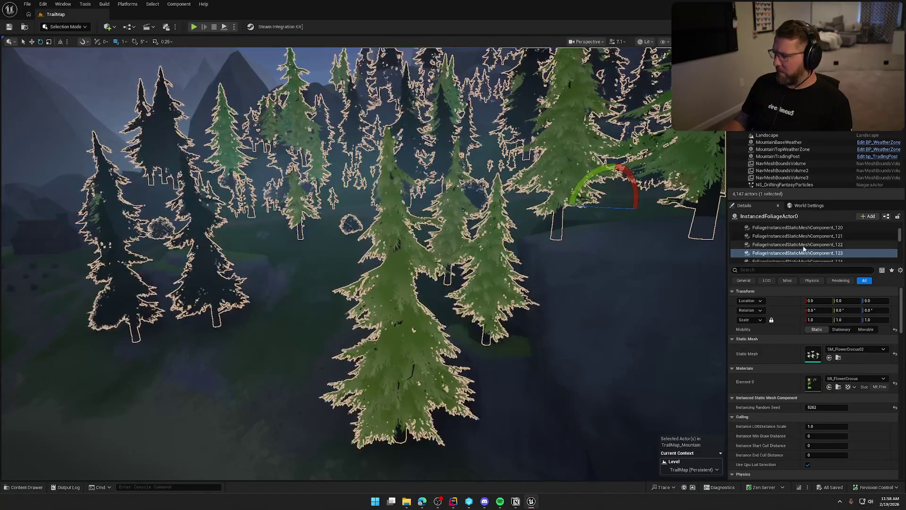
key(Down)
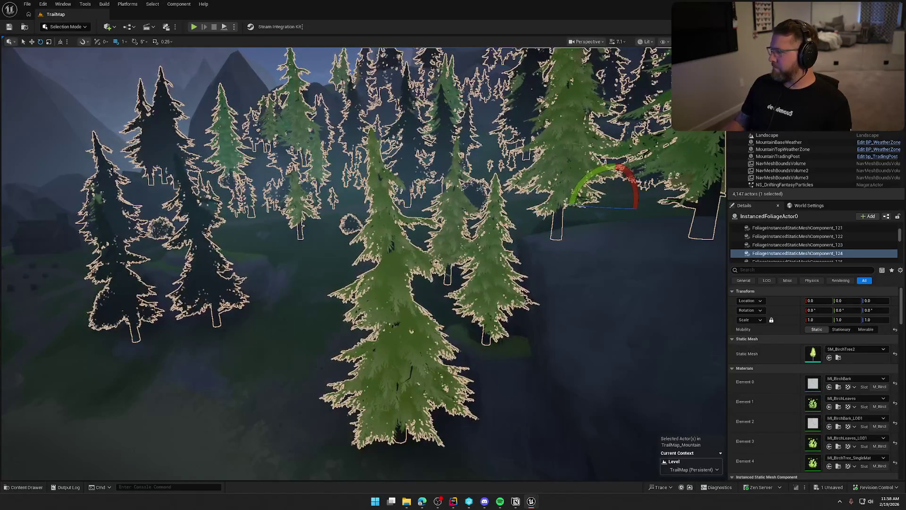
key(ctrl+s)
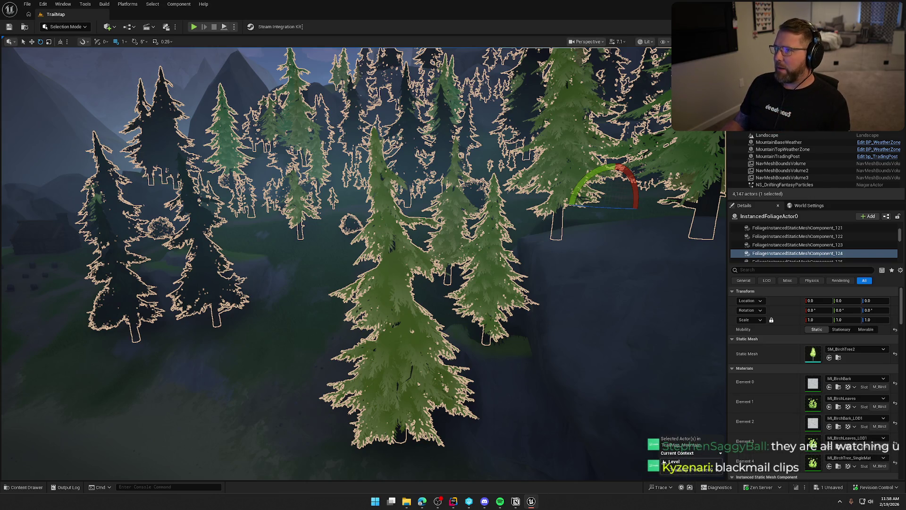
key(ctrl+s)
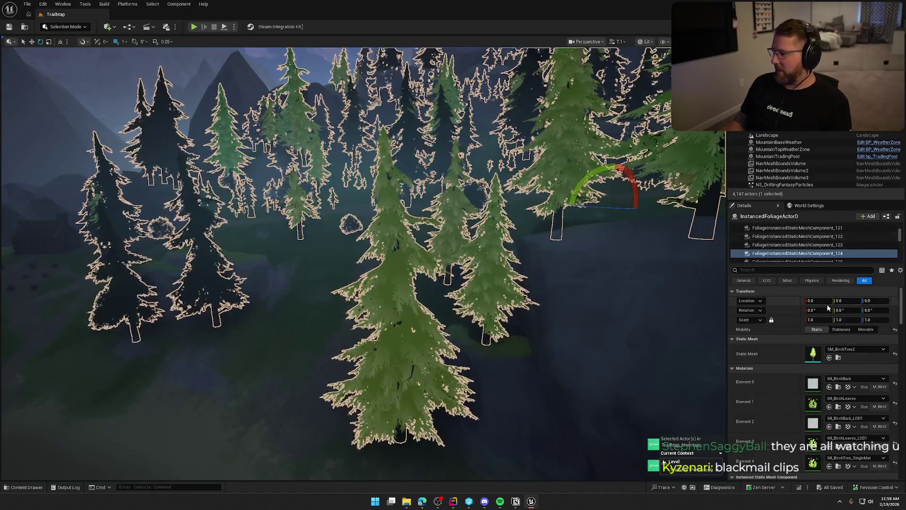
- Check both snow drift components and SM_OakTreeLarge2's MI_OakBark_MossVertex and MI_OakLeaves materials
scroll(795, 246, down, 2)
click(801, 239)
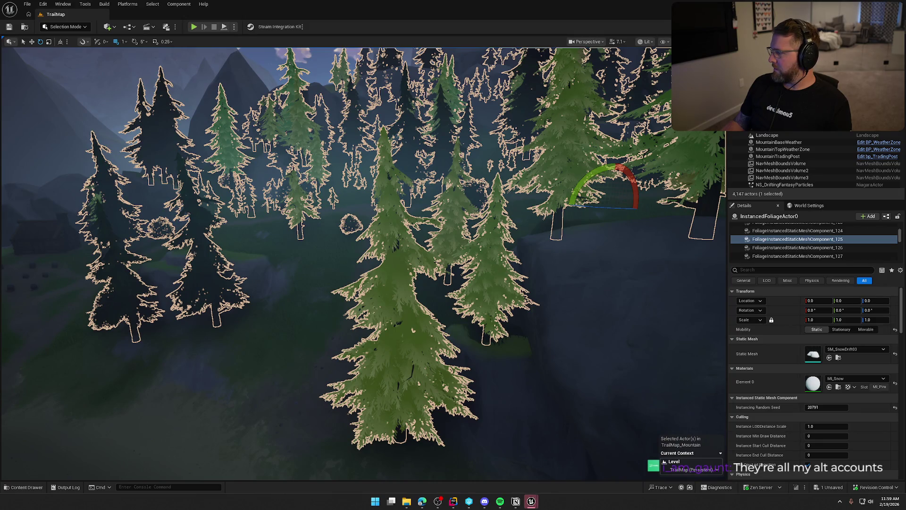
key(ctrl+s)
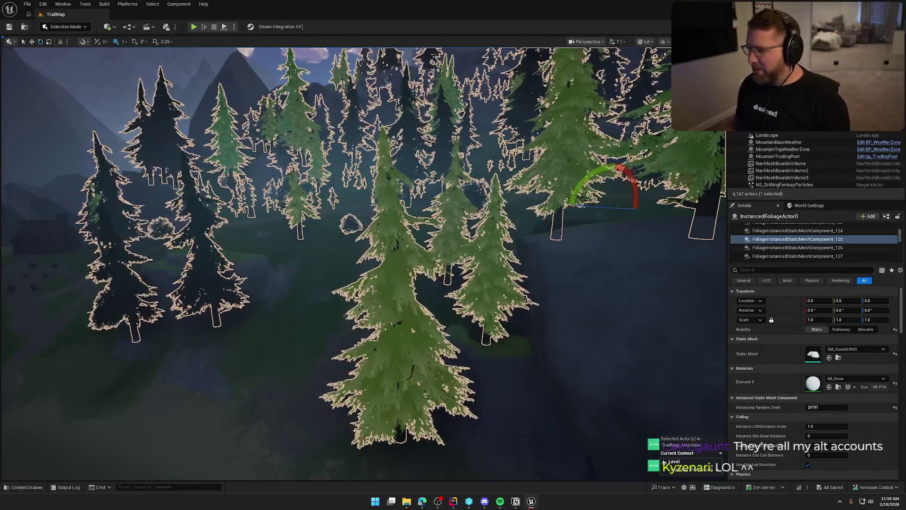
click(784, 247)
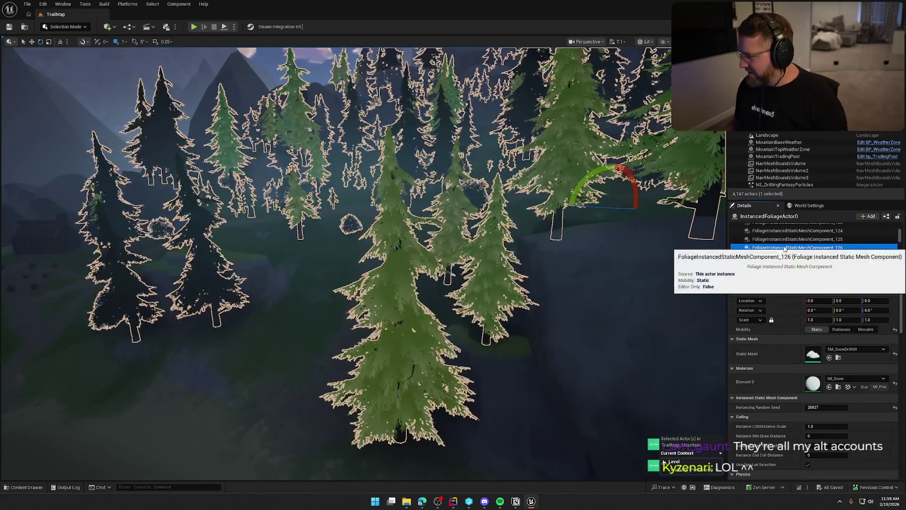
click(829, 256)
click(812, 387)
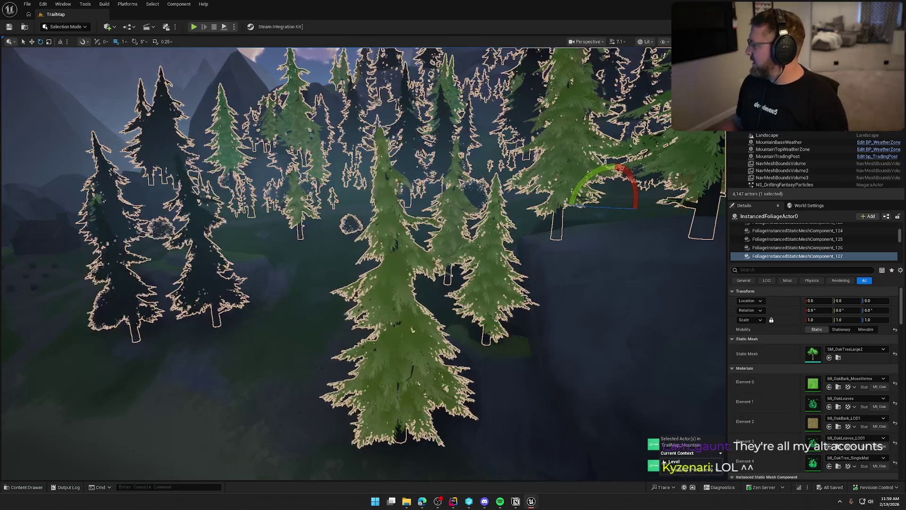
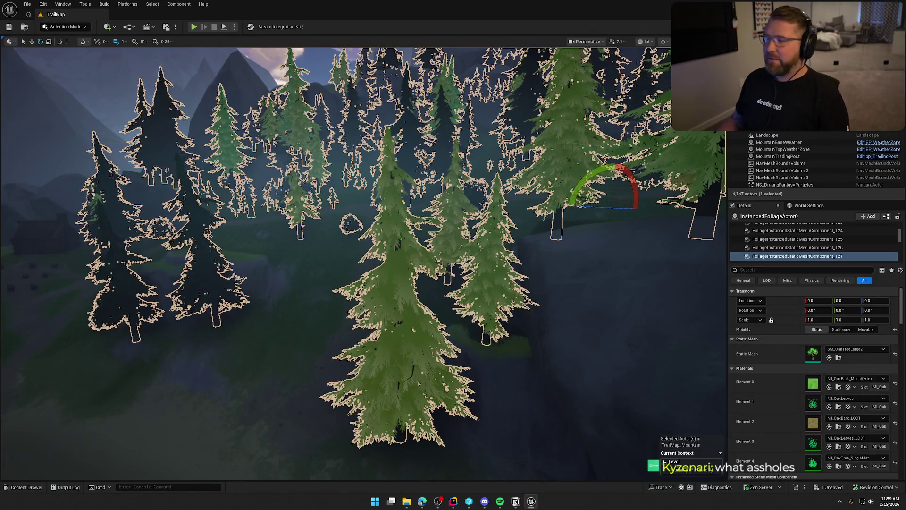
- Save the level, then review component _128's oak materials and the SM_PineDead03 bark material
key(ctrl+s)
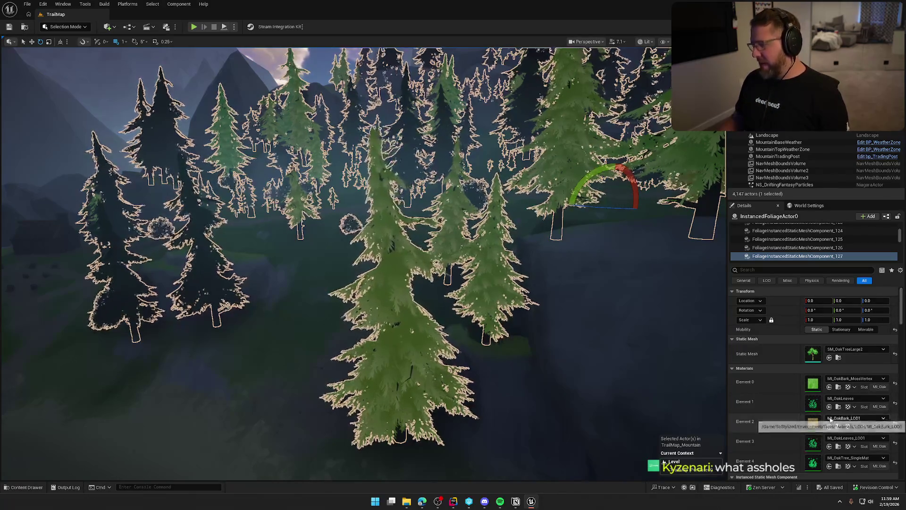
scroll(805, 241, down, 1)
click(807, 242)
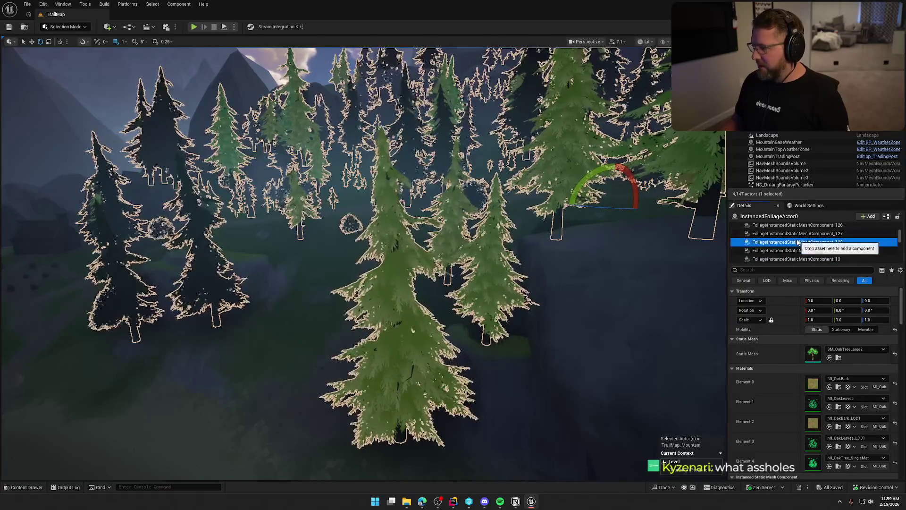
click(803, 259)
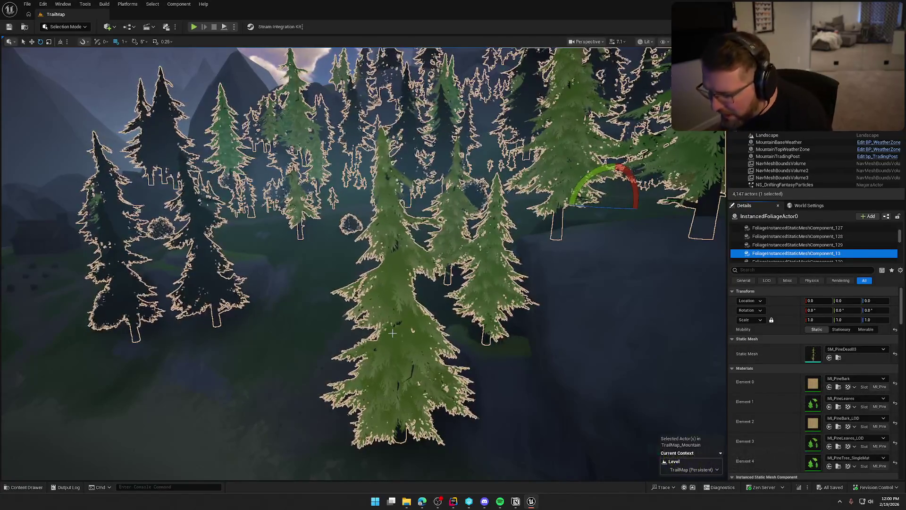
click(813, 383)
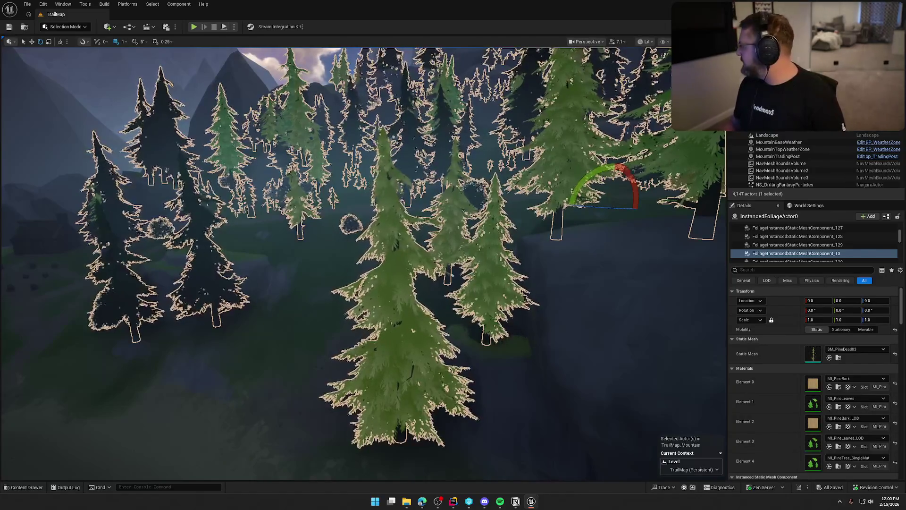
click(796, 254)
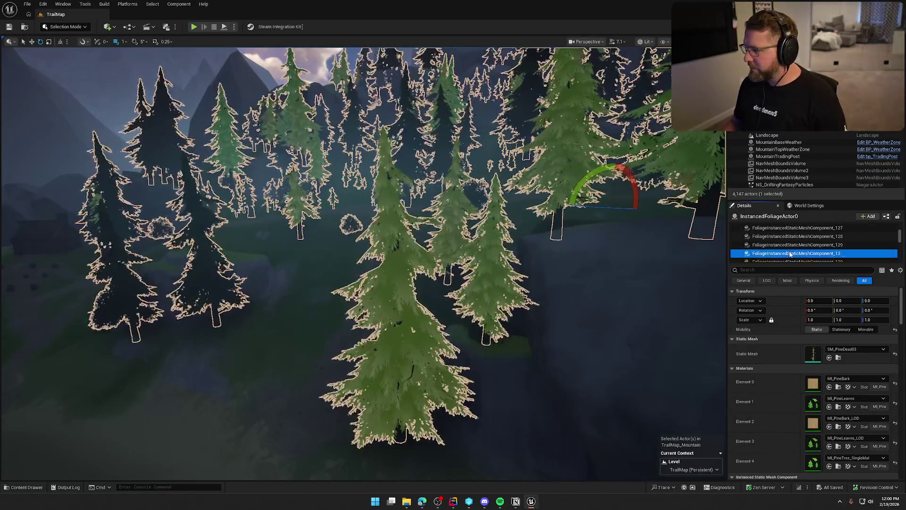
- Check the SM_SnowDrift01 snow material and the snow-covered oak stump's bark, then save
scroll(796, 252, down, 1)
click(797, 249)
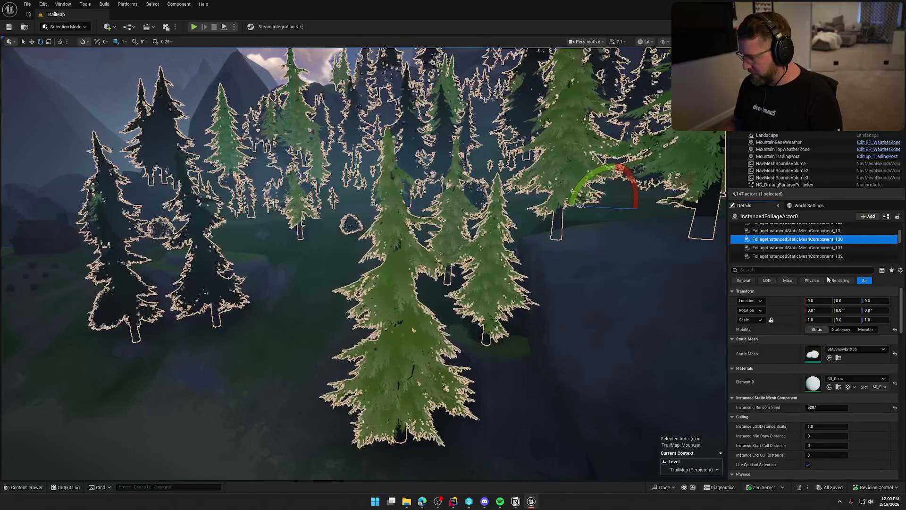
click(796, 255)
click(797, 260)
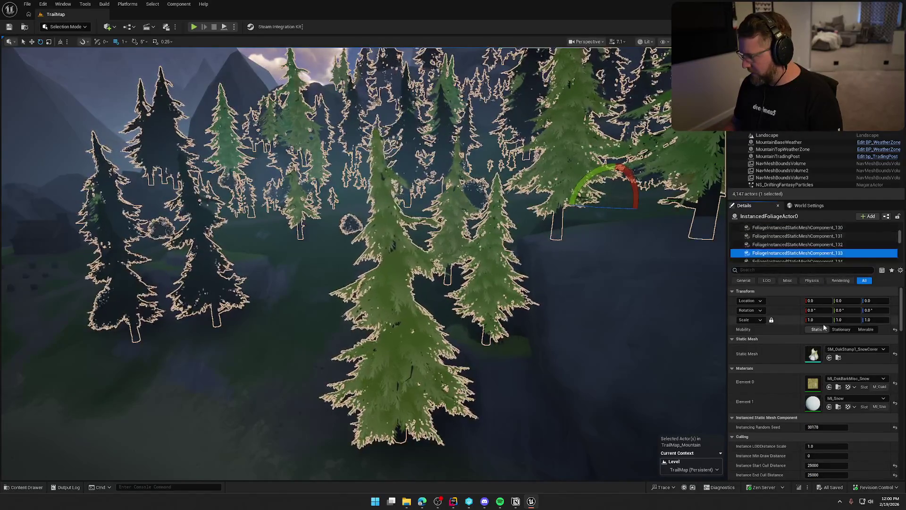
click(815, 384)
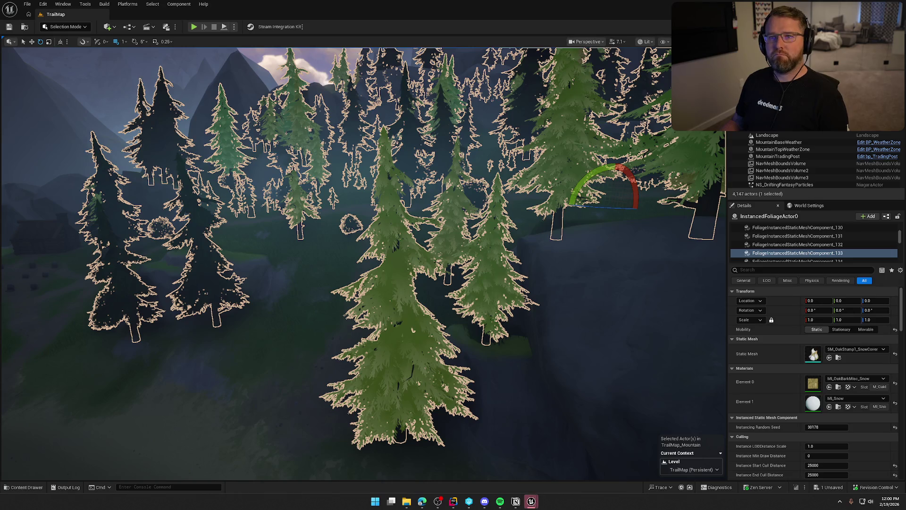
key(ctrl+s)
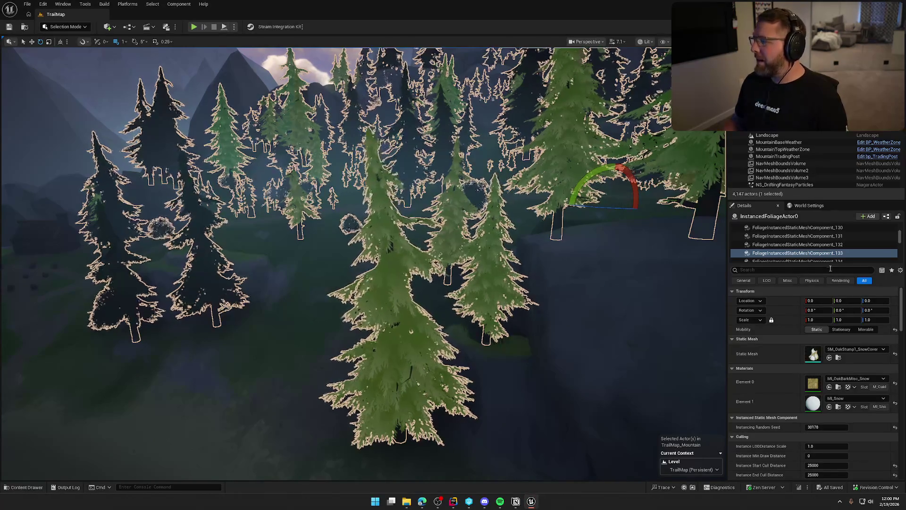
- Review the SM_Grass1 and SM_Grass2 material slots and SM_OakTree1's mossy oak bark material
click(821, 261)
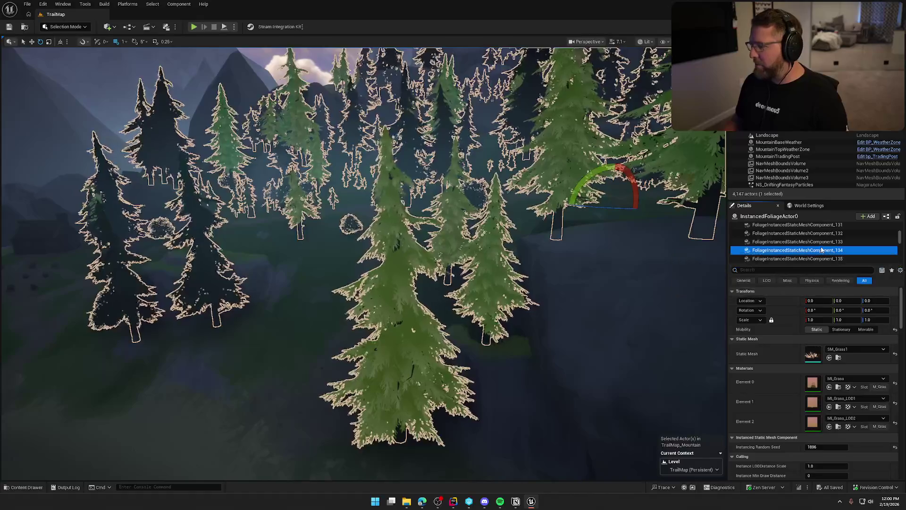
scroll(821, 253, down, 1)
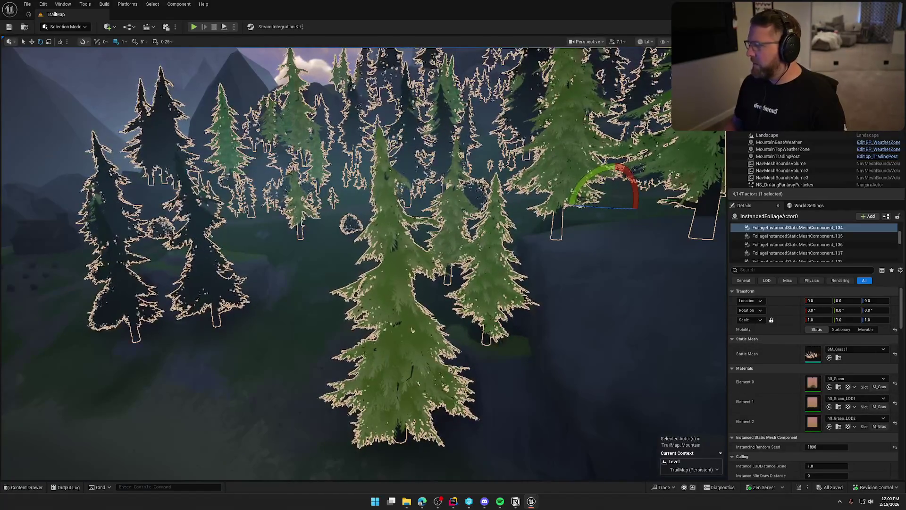
click(798, 236)
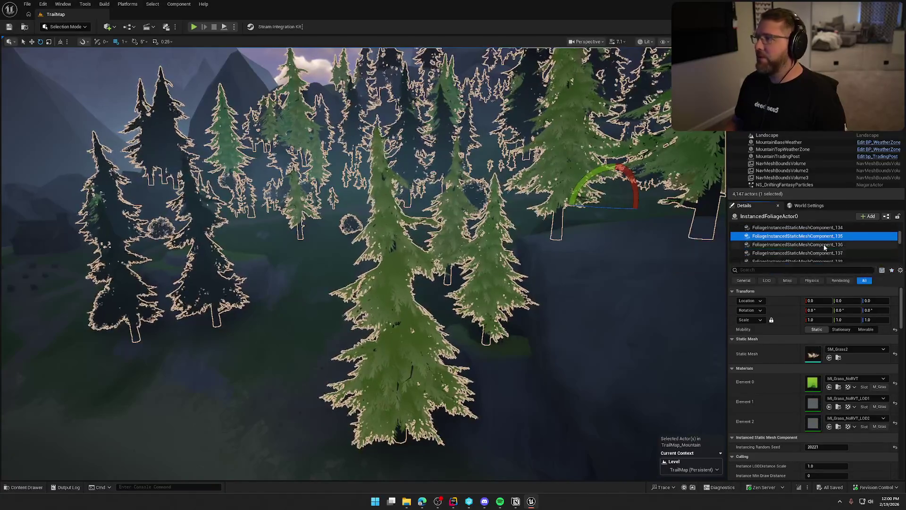
click(813, 385)
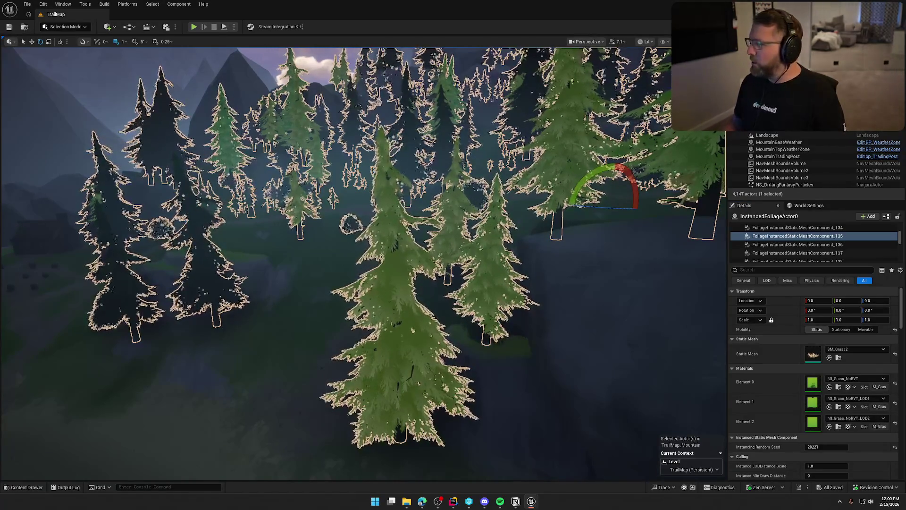
click(806, 245)
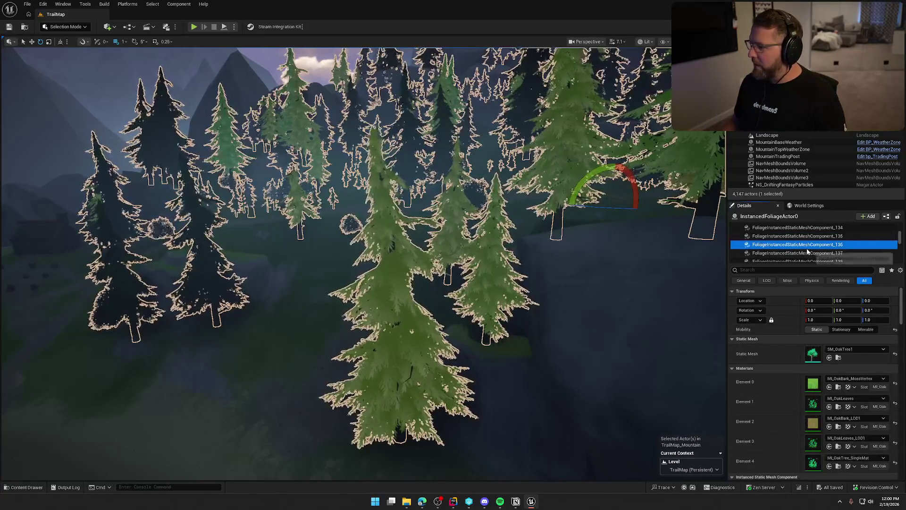
click(816, 387)
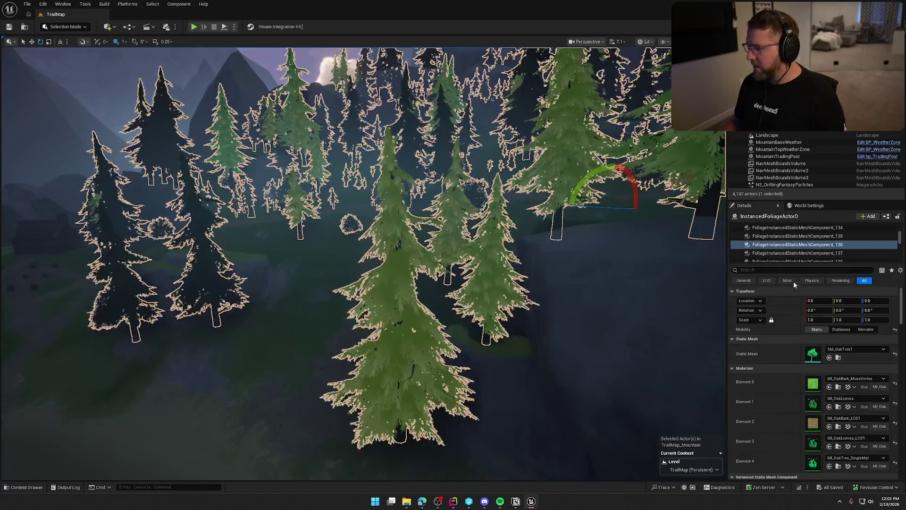
- Step from component _137 through SM_FirFallen1, the rock clumps and fallen pines, then save
click(787, 253)
scroll(795, 245, down, 1)
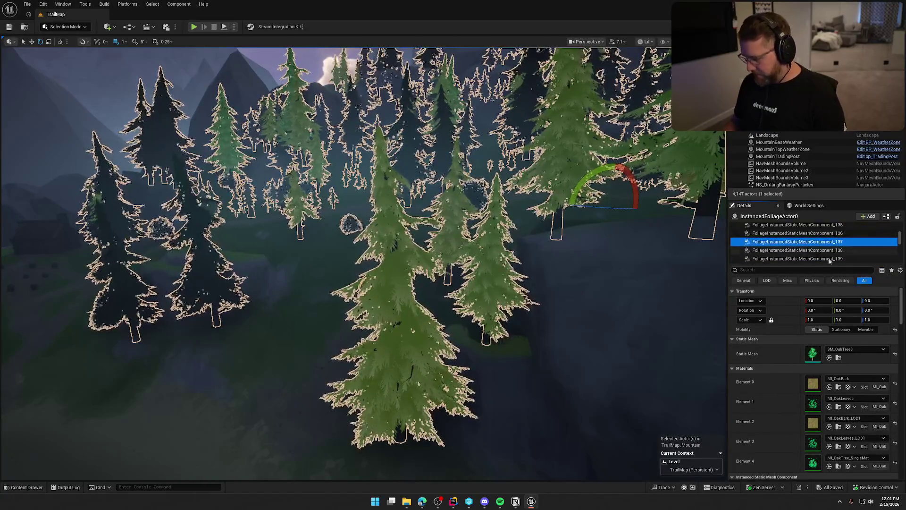
key(Down)
key(Down)
key(Down)
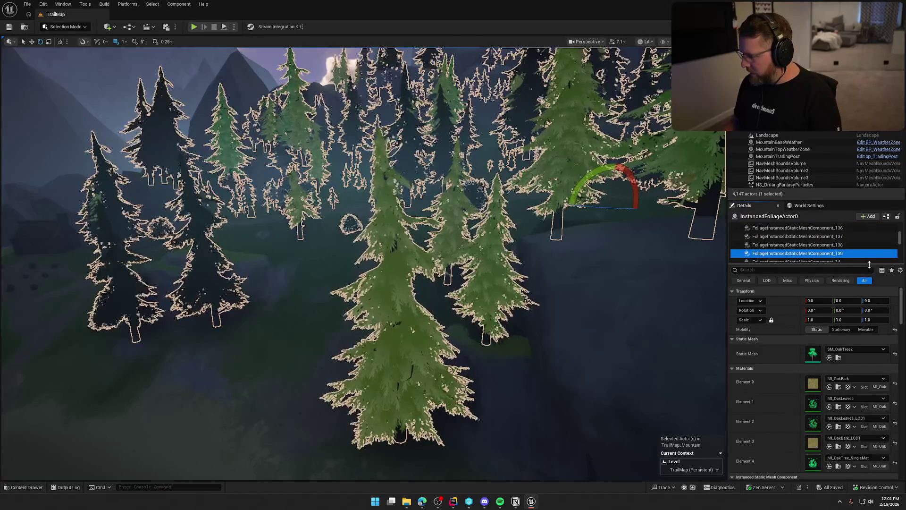
key(Down)
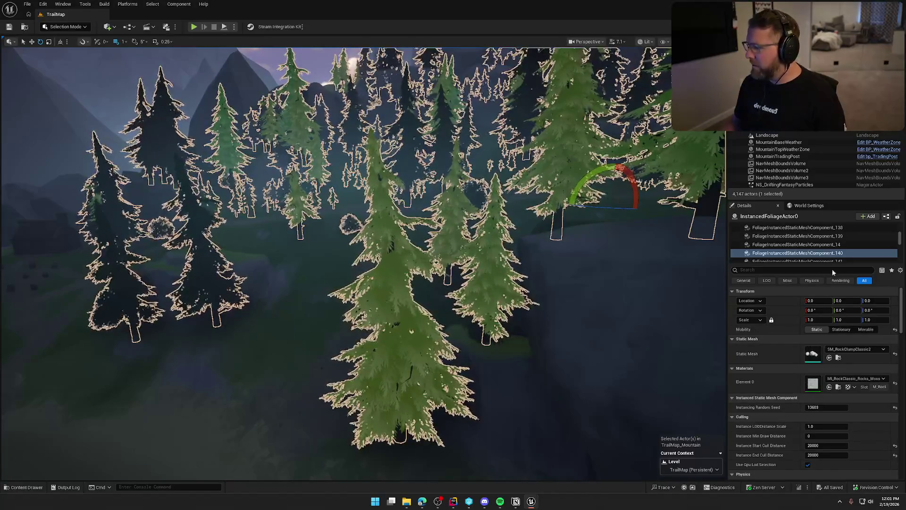
click(847, 261)
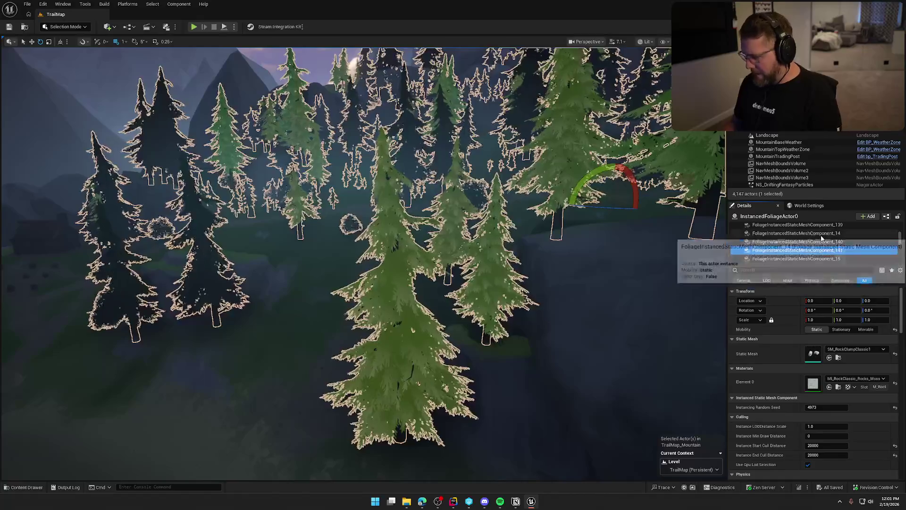
key(Down)
key(Down)
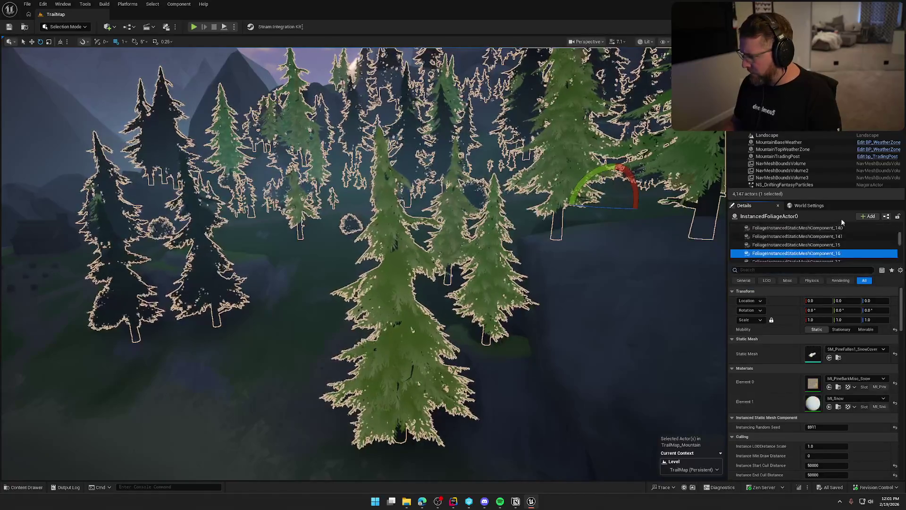
key(Down)
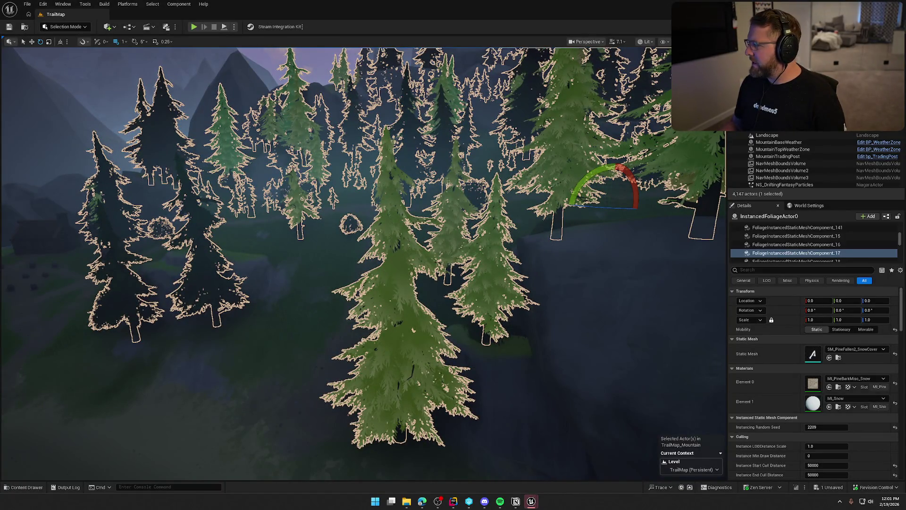
key(ctrl+s)
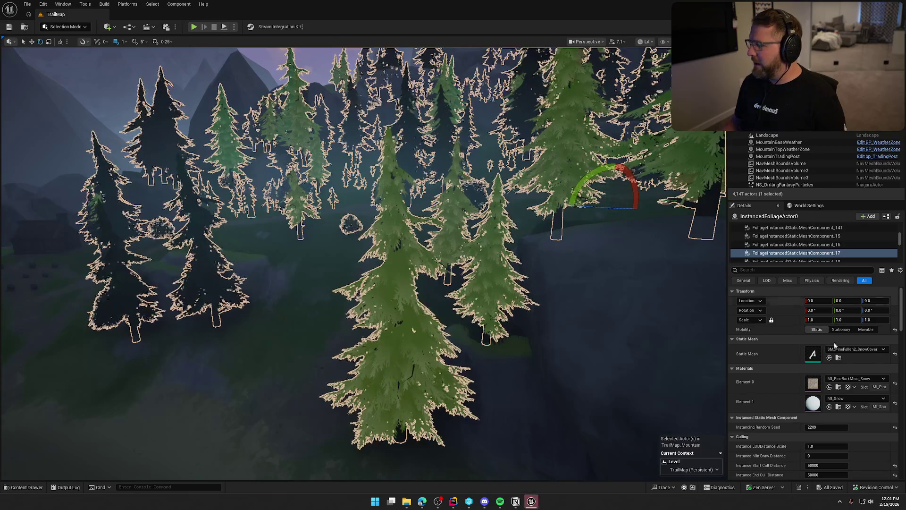
- Inspect SM_PineLeafySnow01's bark material, then the SM_PineLeafySnow02 and SM_Pine03 components
scroll(790, 253, down, 1)
click(796, 240)
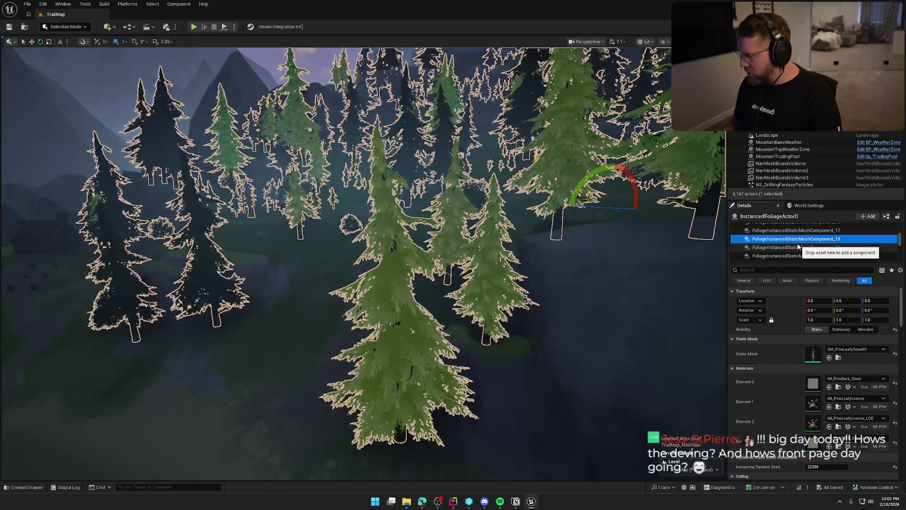
click(816, 383)
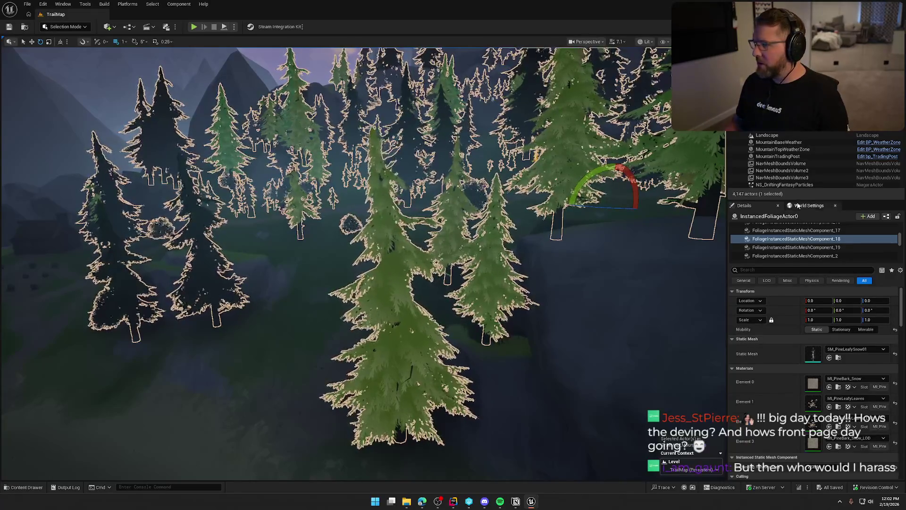
click(790, 248)
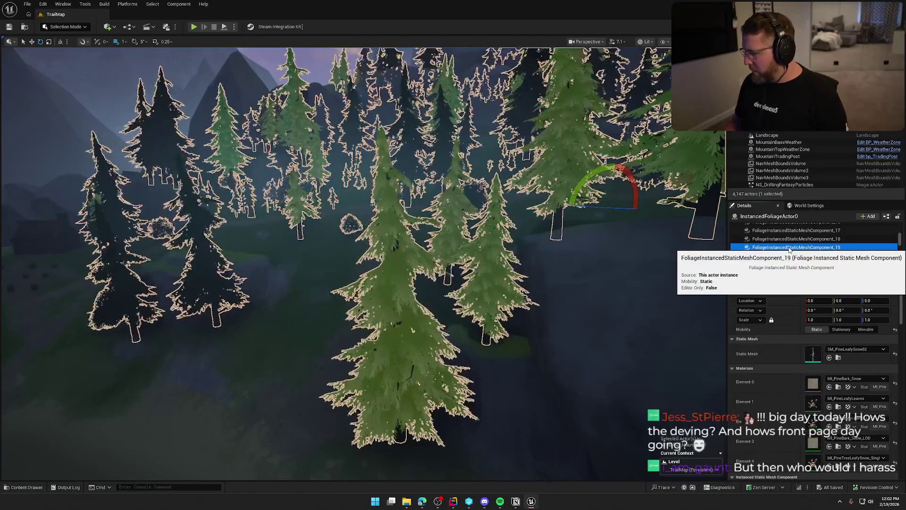
click(780, 257)
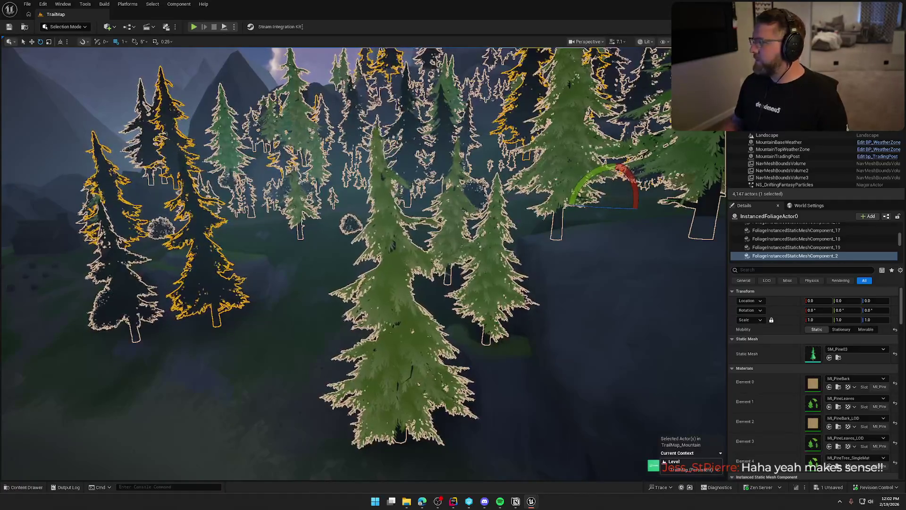
- Check the SM_FirStump1 bark, the snowy pine stump and SM_Pine01 components, saving before and after
key(ctrl+s)
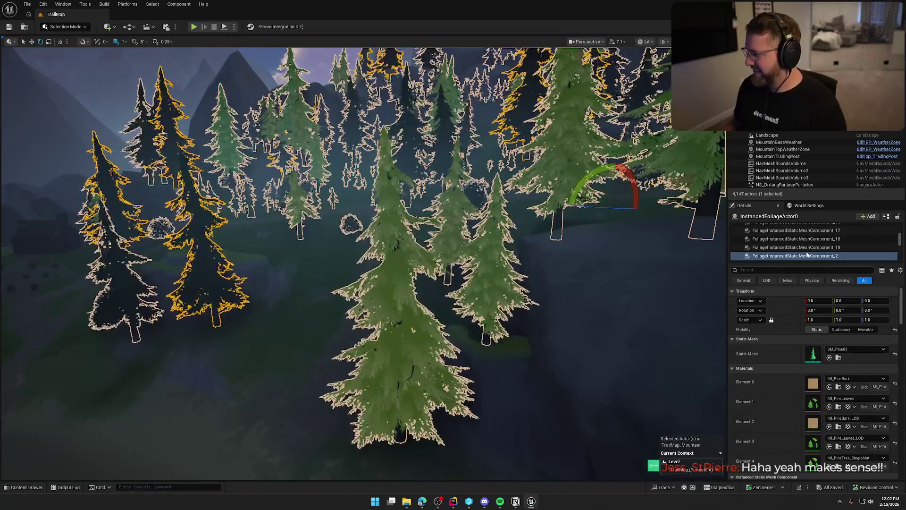
key(Down)
click(814, 388)
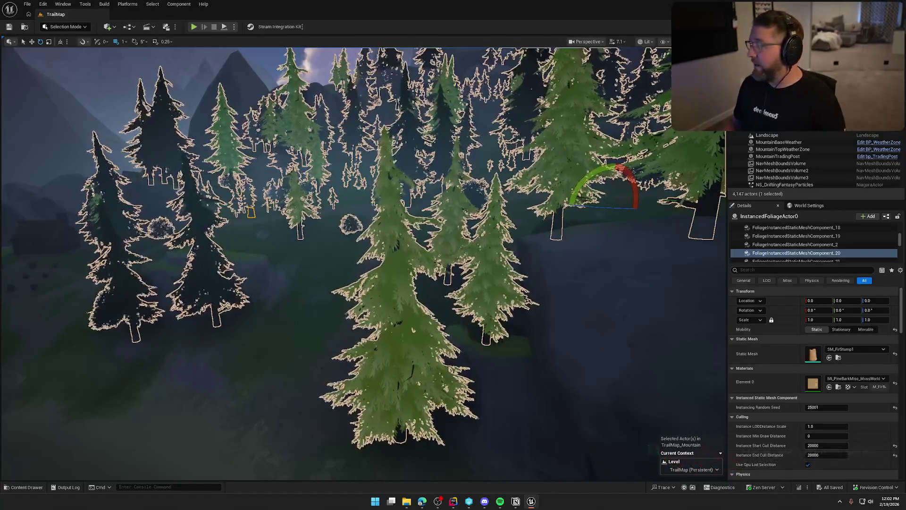
key(Down)
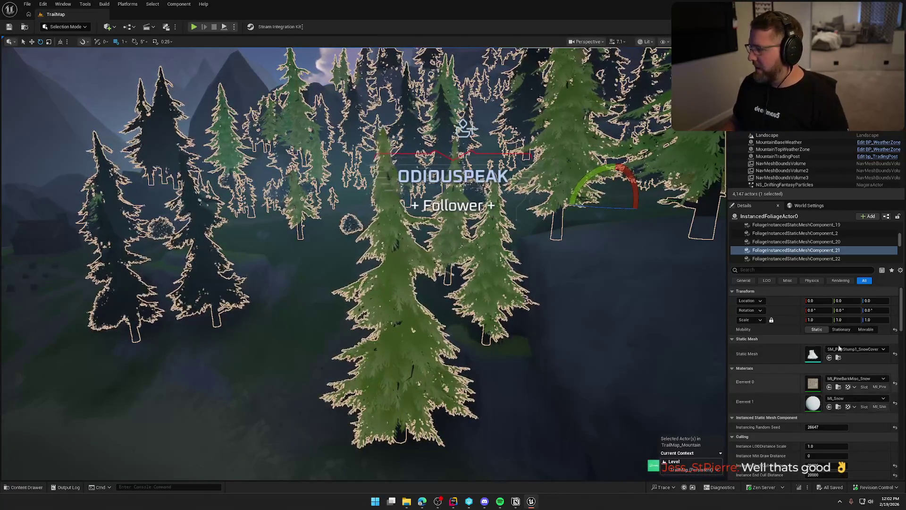
click(809, 258)
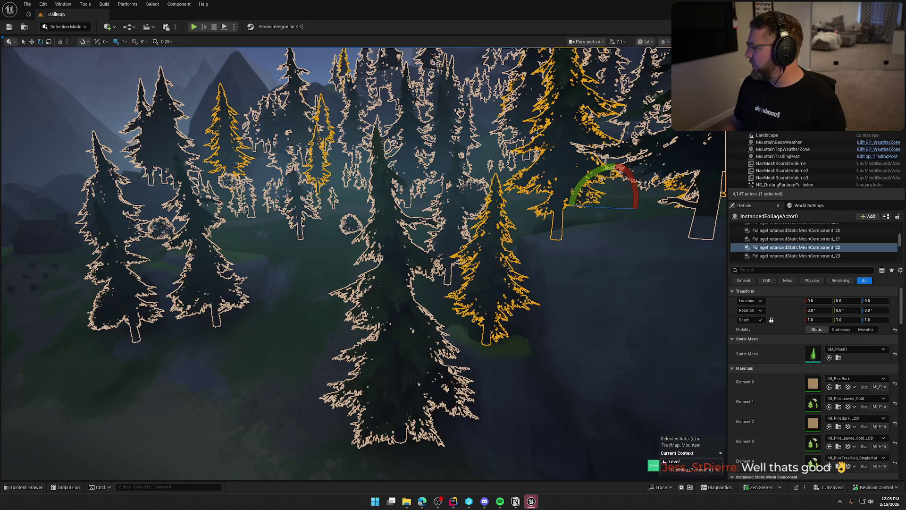
key(ctrl+s)
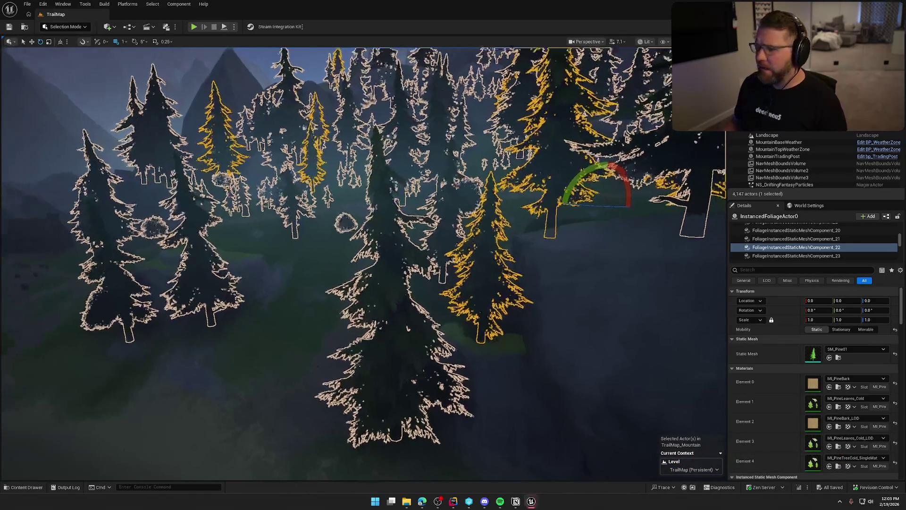
- Deselect the foliage and select the island rock SM_ShelfClassic11 to show MI_RockClassic_Shelves
key(Escape)
scroll(623, 227, down, 10)
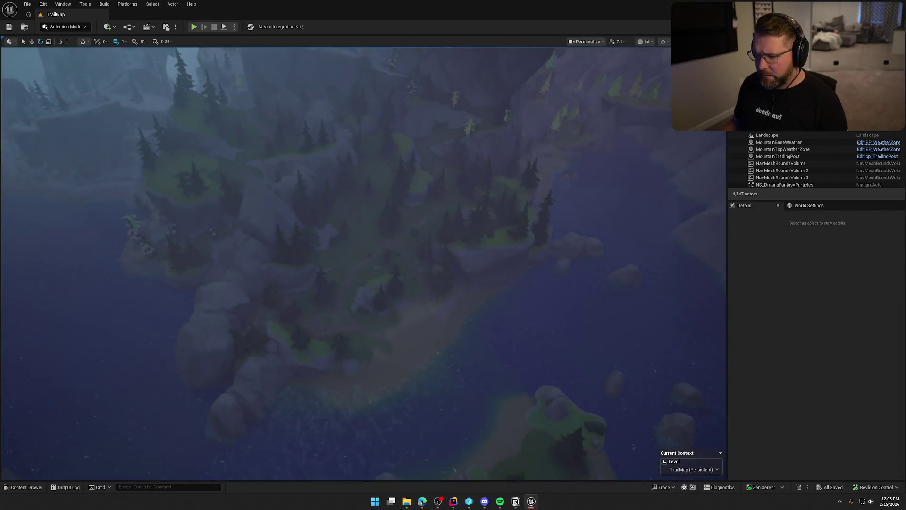
scroll(447, 291, up, 10)
click(432, 295)
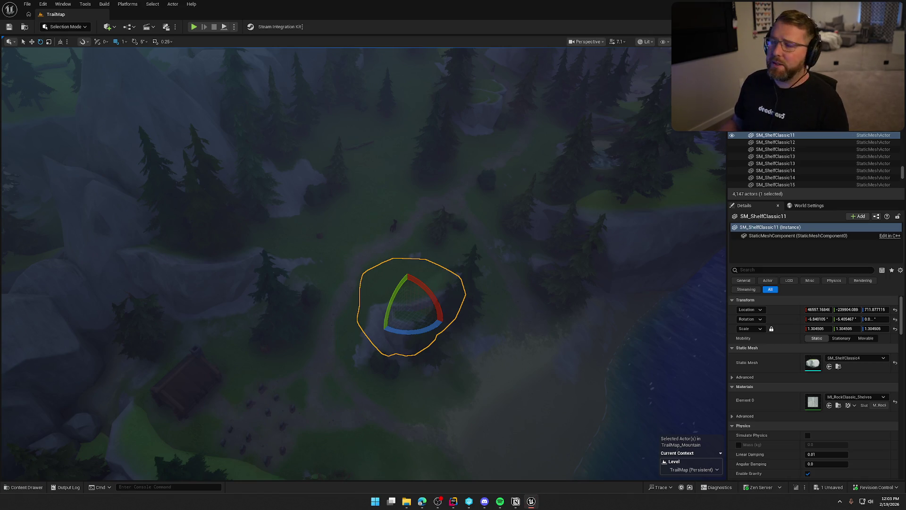
- Save, pan to the coastline, select the cliff rock SM_CliffClassic96, and save again
key(ctrl+s)
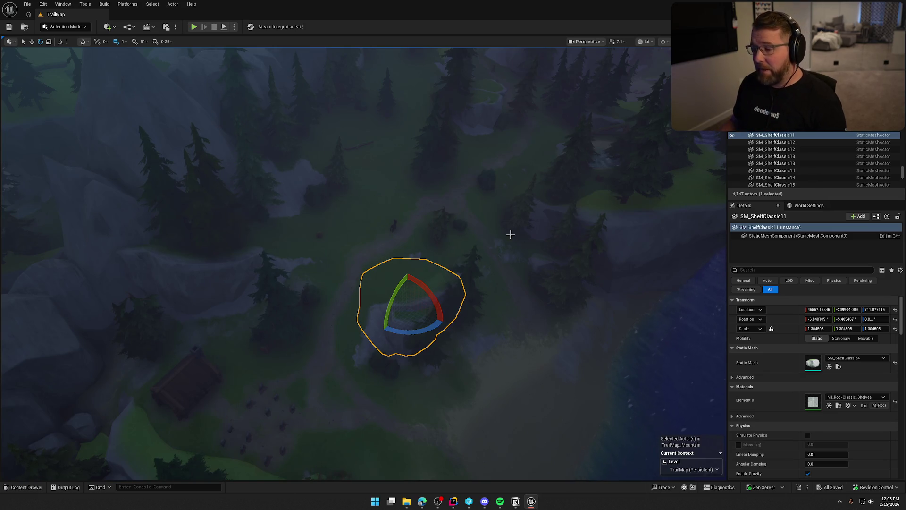
click(510, 234)
drag(511, 264, 362, 266)
click(362, 267)
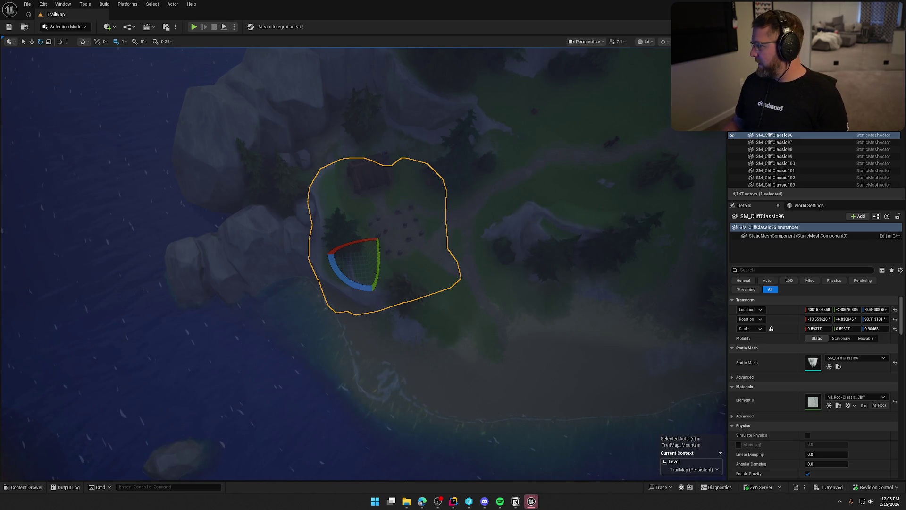
key(ctrl+s)
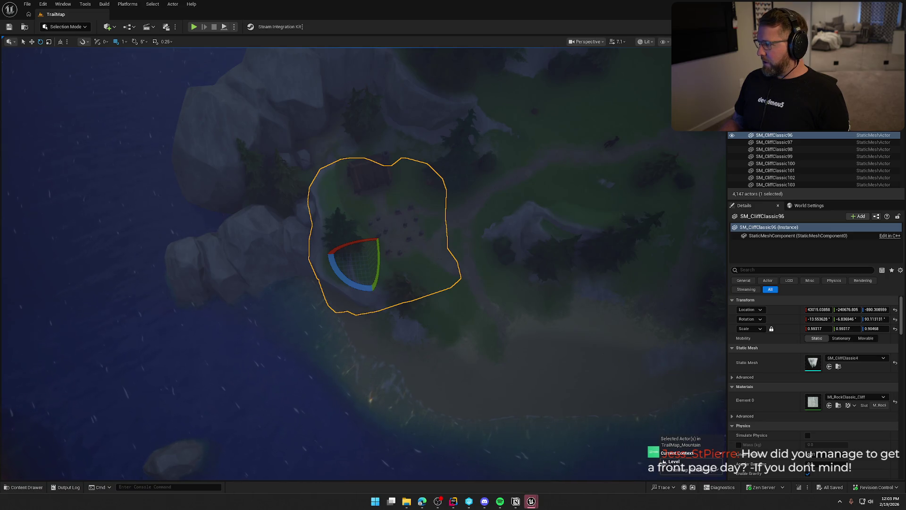
- Tilt the view onto the graveyard clearing, reselect the cliff rock, then deselect it
key(Escape)
scroll(585, 170, up, 10)
drag(559, 170, 384, 259)
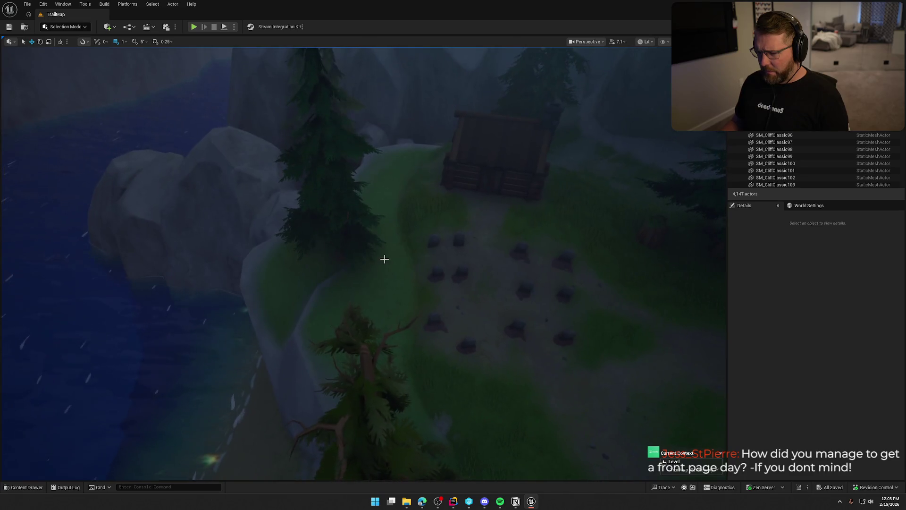
click(372, 284)
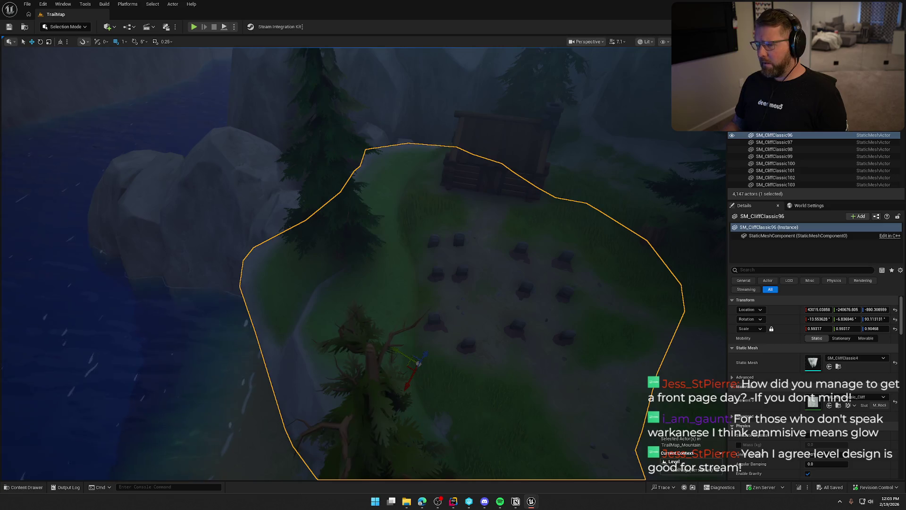
key(Escape)
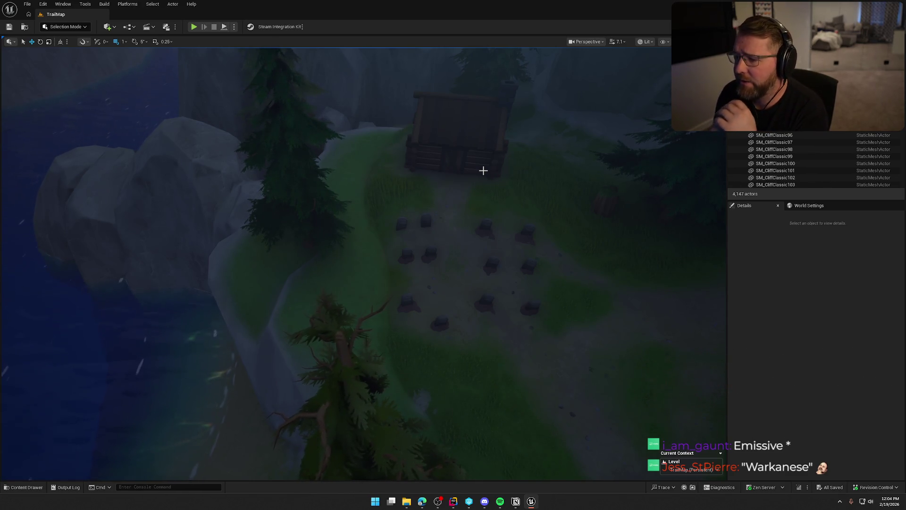
scroll(437, 169, down, 10)
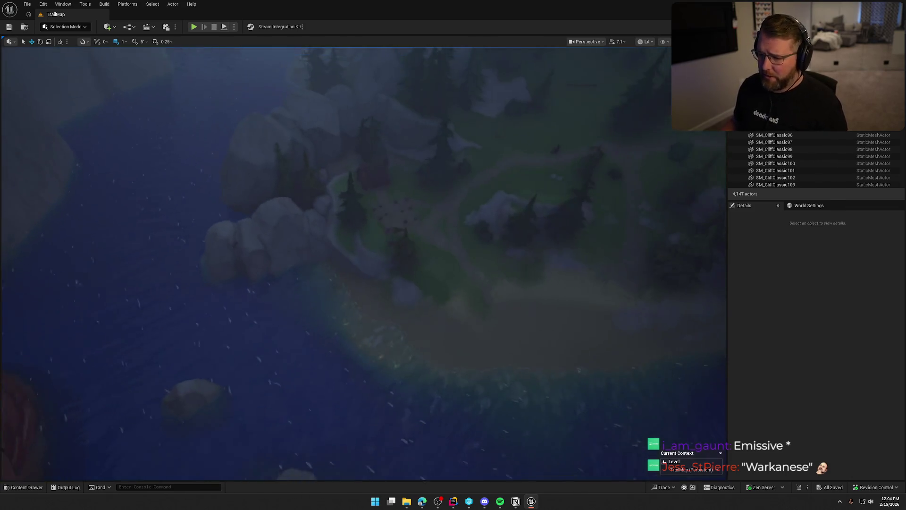
scroll(364, 255, up, 10)
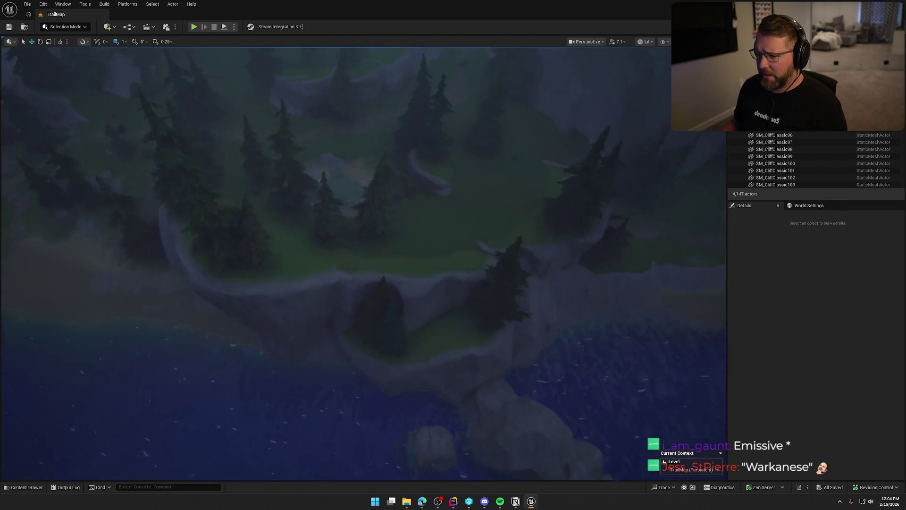
scroll(388, 253, up, 10)
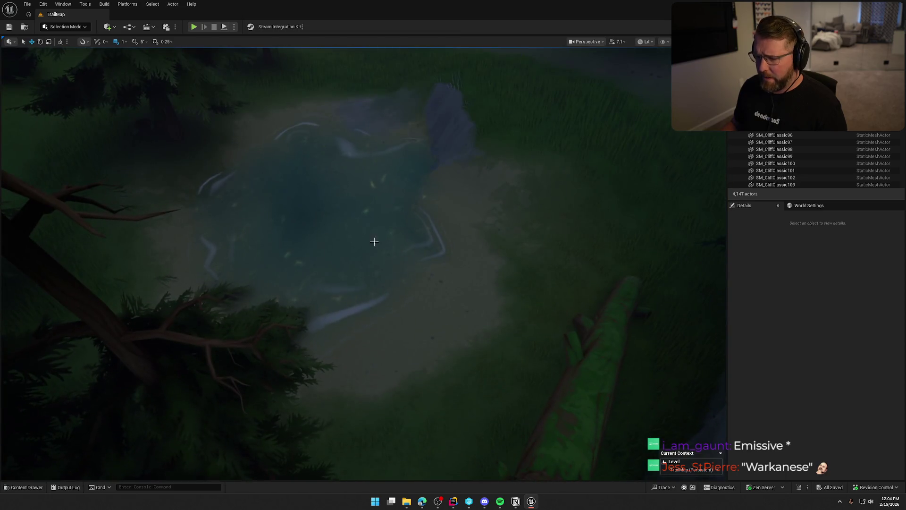
click(389, 252)
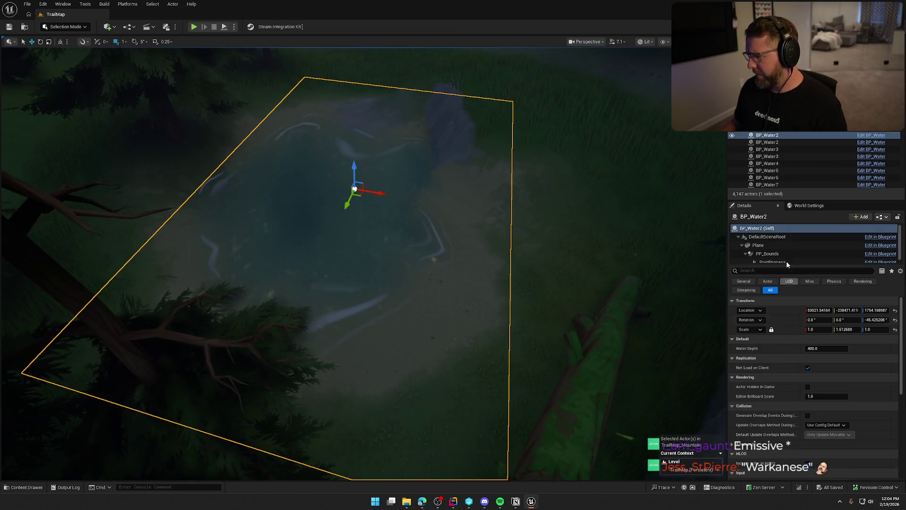
click(774, 242)
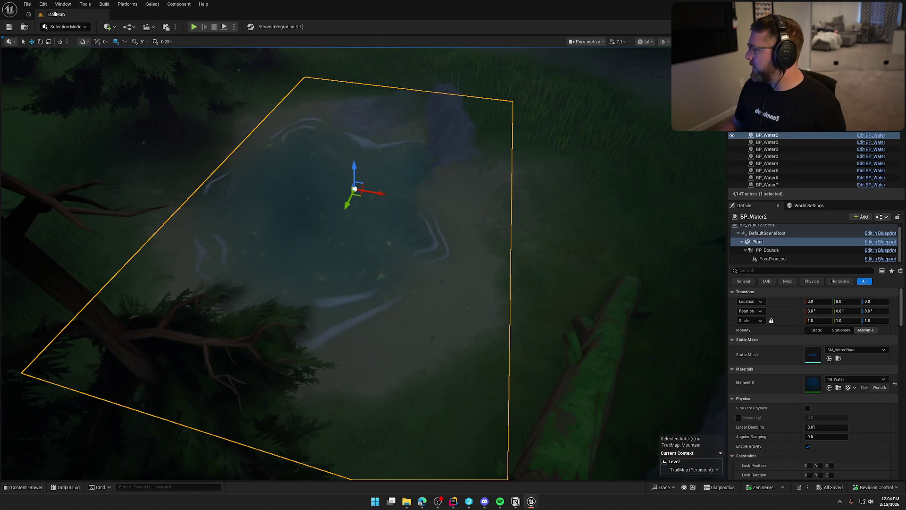
scroll(355, 189, down, 10)
key(Escape)
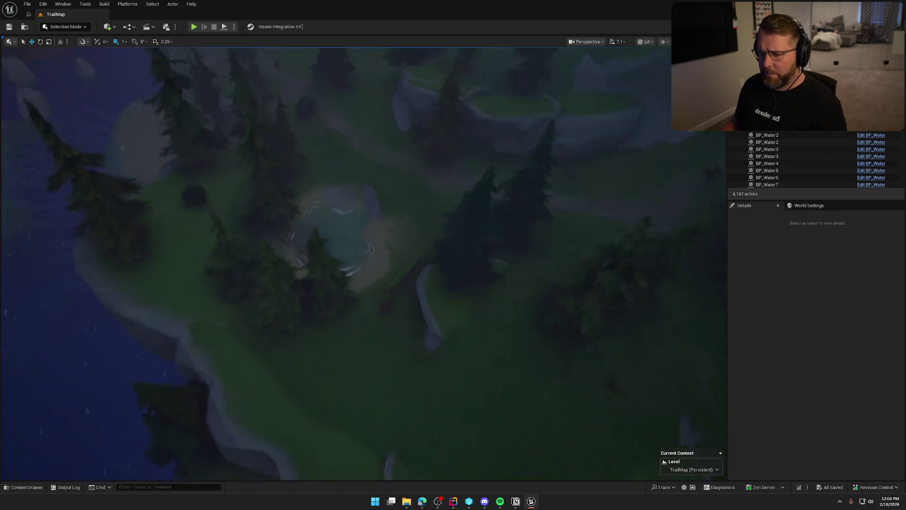
- Check rock SM_ShelfClassic14, then orbit to the plateau and select InstancedFoliageActor0's trees
scroll(354, 260, down, 3)
click(401, 255)
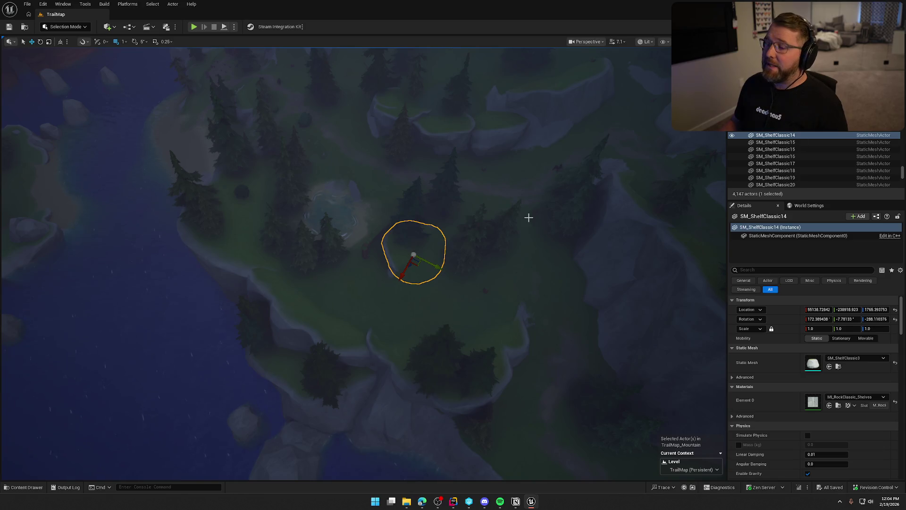
key(Escape)
drag(528, 217, 420, 236)
drag(529, 301, 529, 264)
drag(408, 236, 409, 246)
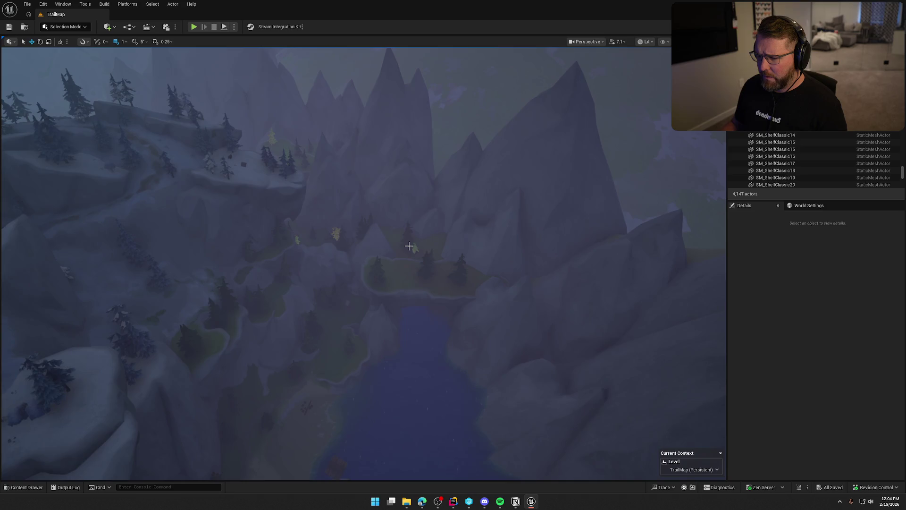
click(415, 249)
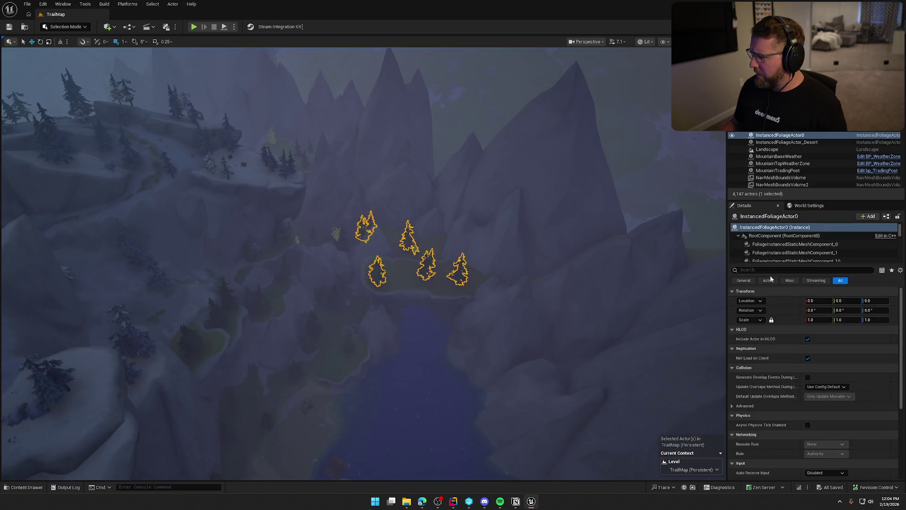
- Inspect the first several foliage components, checking which rock material one uses
click(800, 246)
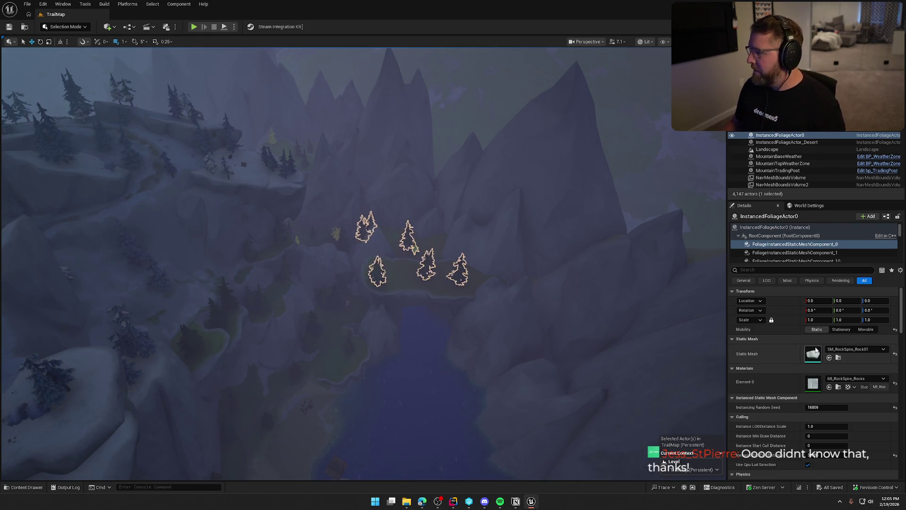
click(822, 252)
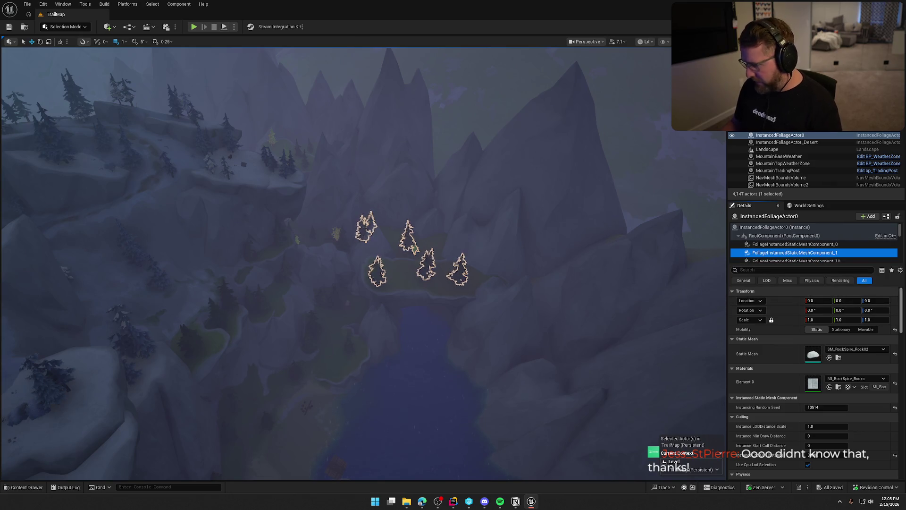
key(Down)
click(821, 379)
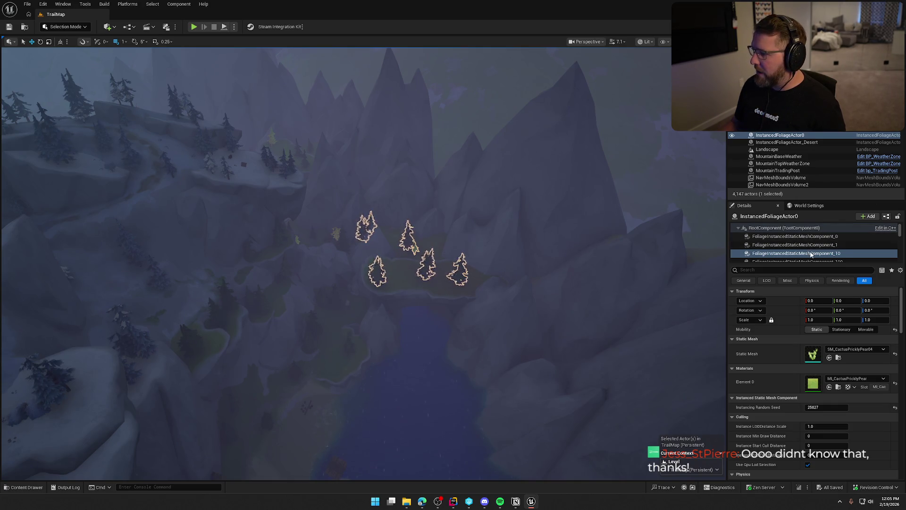
scroll(833, 235, down, 1)
click(833, 240)
key(Down)
key(Down)
key(Down)
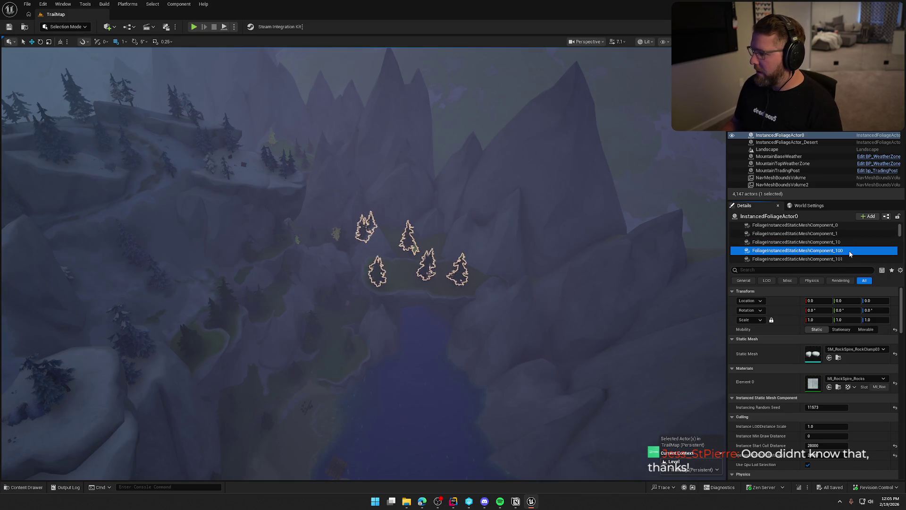
key(Down)
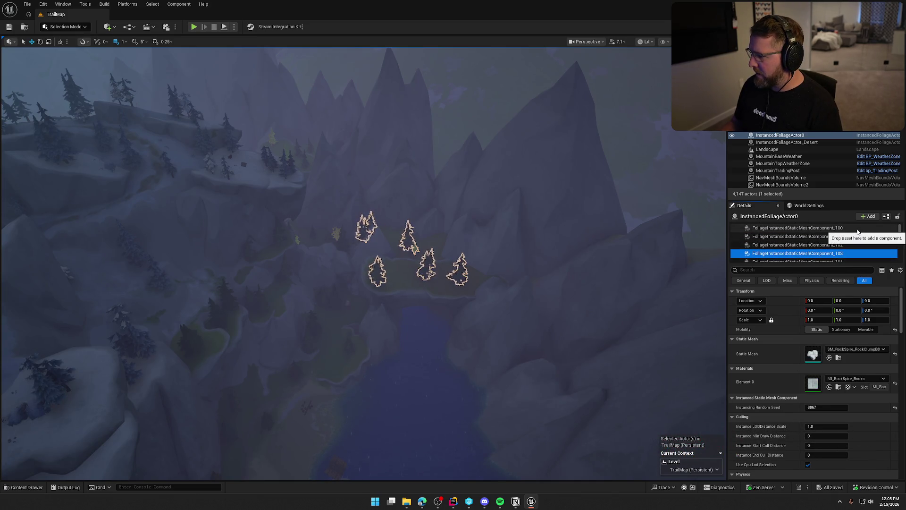
key(Down)
key(Down)
key(Down)
click(813, 384)
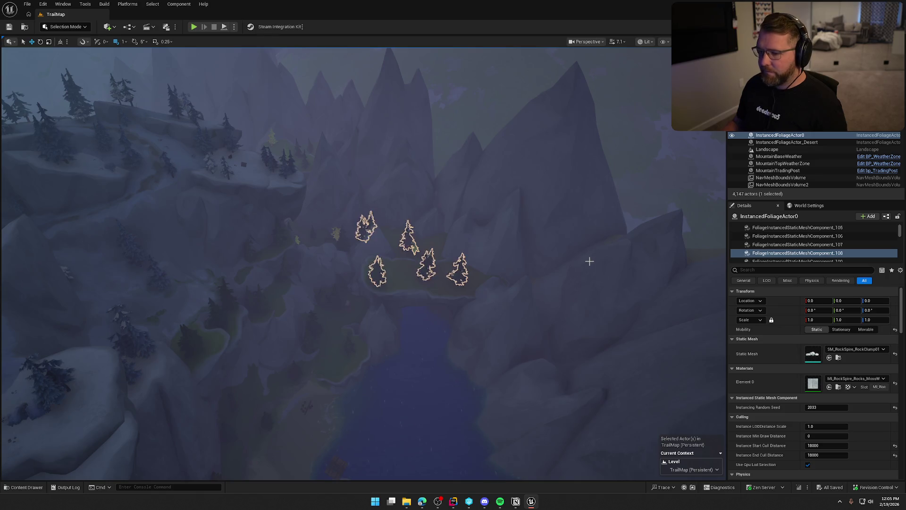
- Advance to the SM_Cactus07 component (Component_11) and open its MI_Cactus material instance
scroll(849, 249, down, 1)
click(850, 250)
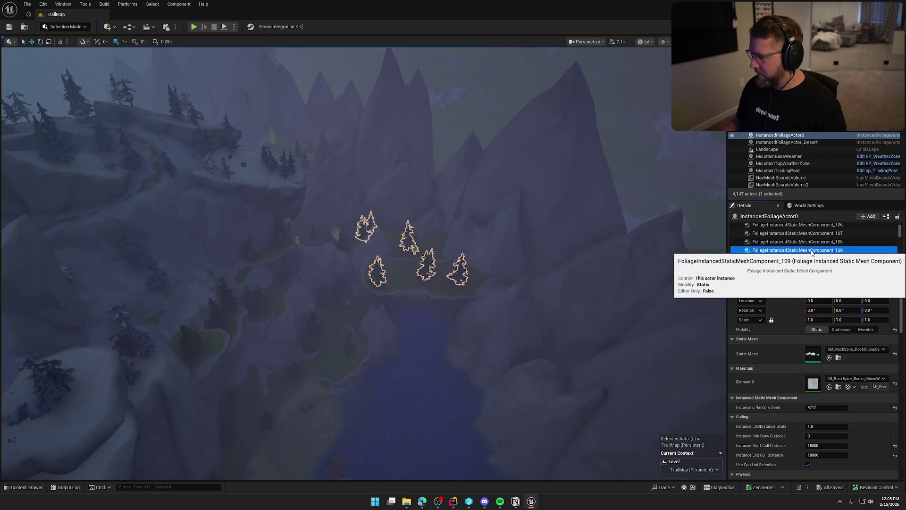
key(Down)
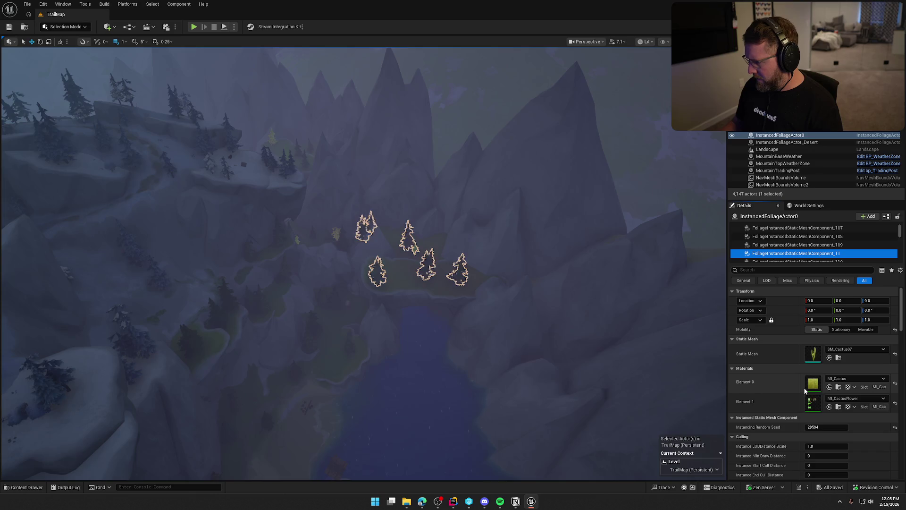
click(814, 387)
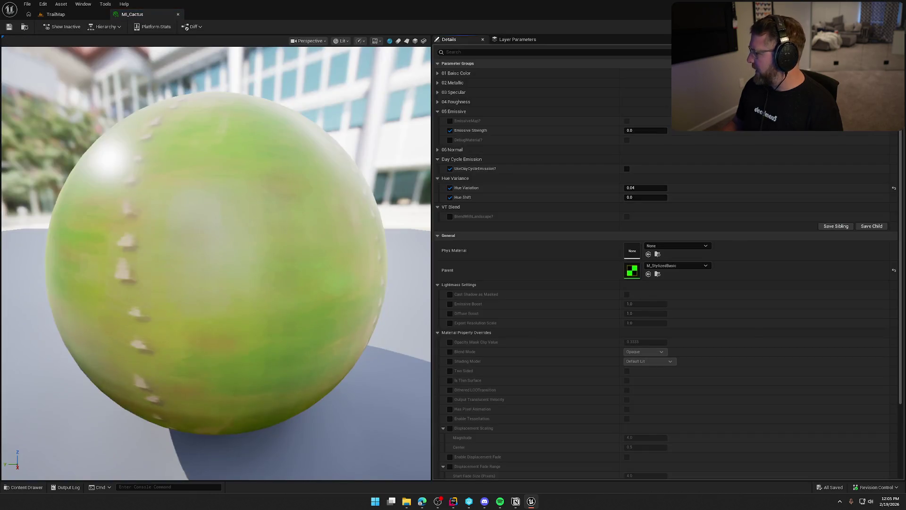
text(emis)
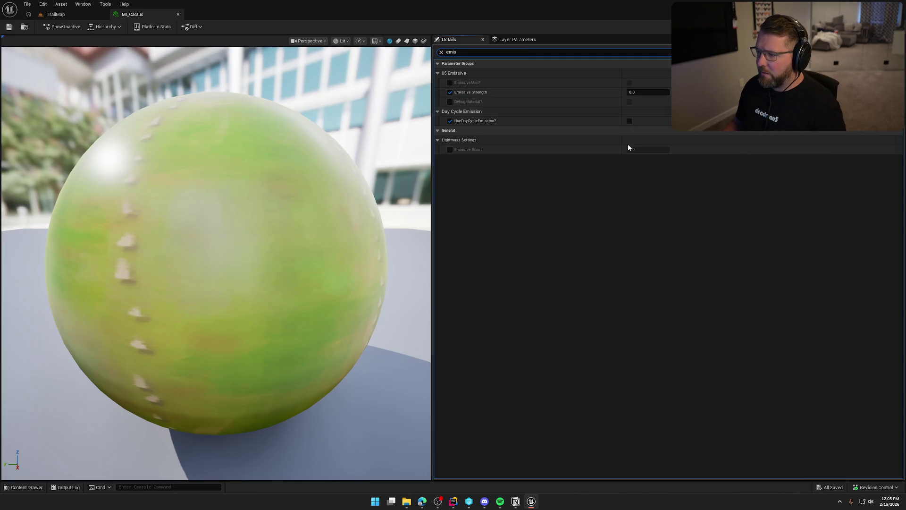
click(178, 14)
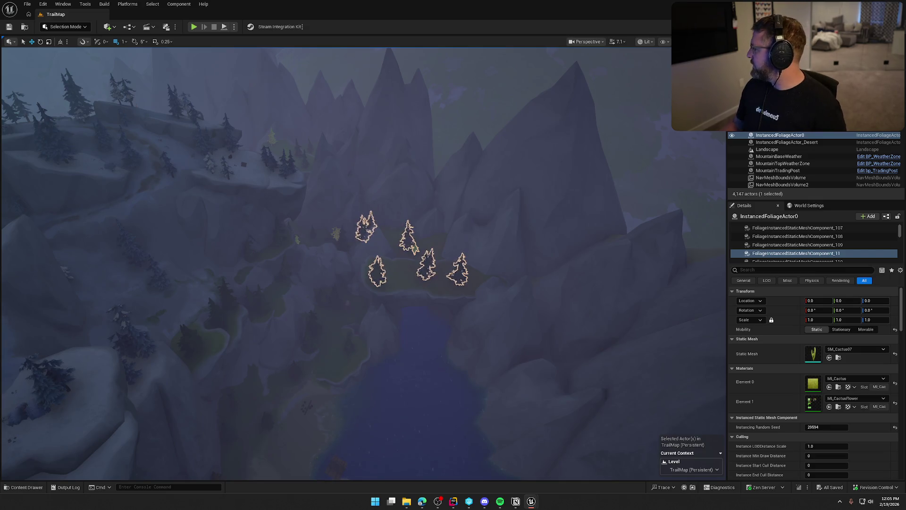
- Step through the rock foliage components to _138 (SM_SnowDrift04, MI_Snow), noting MI_RockClassic_Rocks users
click(798, 254)
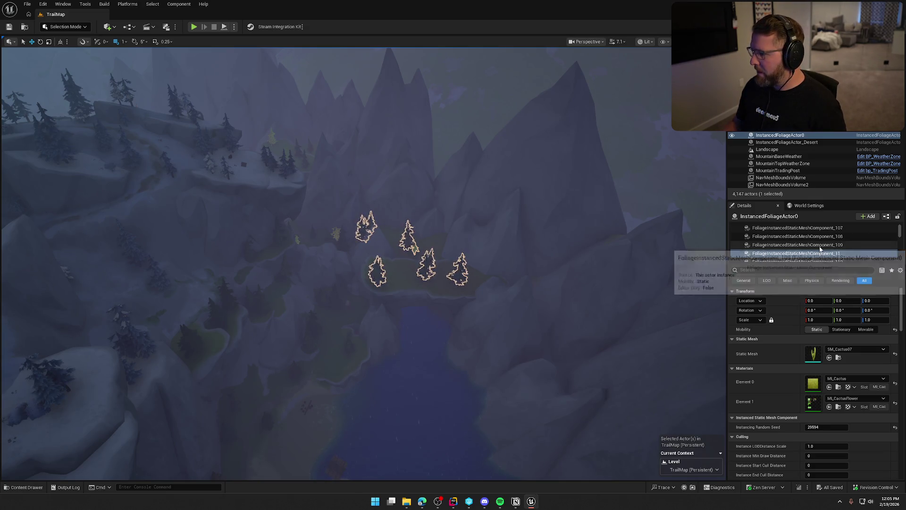
scroll(807, 244, down, 1)
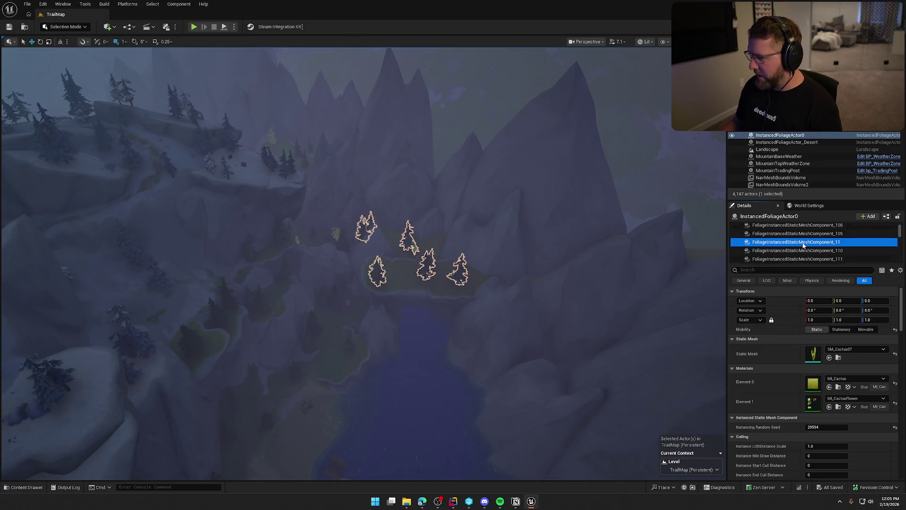
click(809, 248)
scroll(810, 250, down, 1)
click(812, 253)
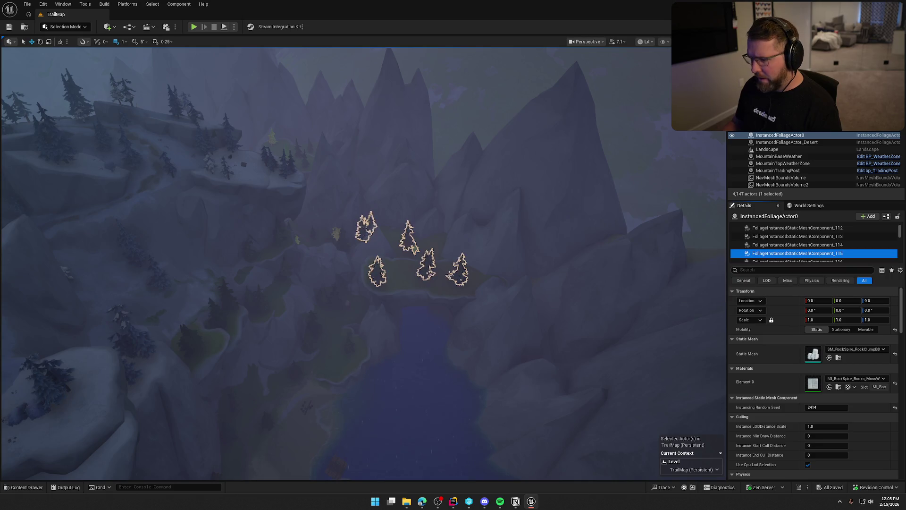
key(Down)
key(Down)
key(Down)
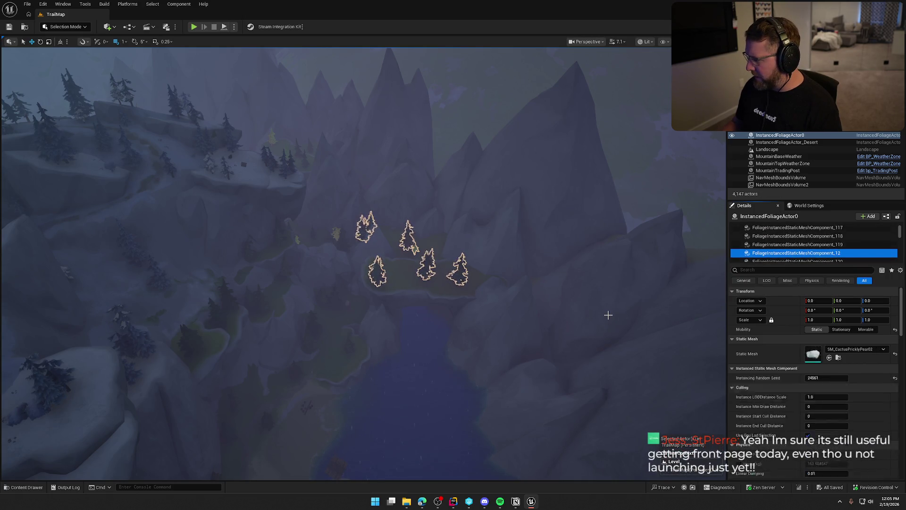
key(Down)
key(Down)
key(Down)
key(Down)
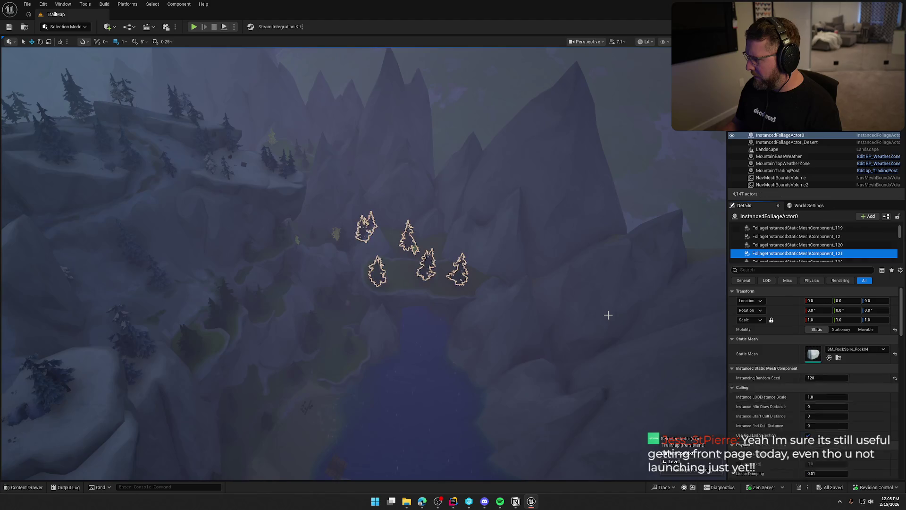
key(Down)
key(Down)
key(Down)
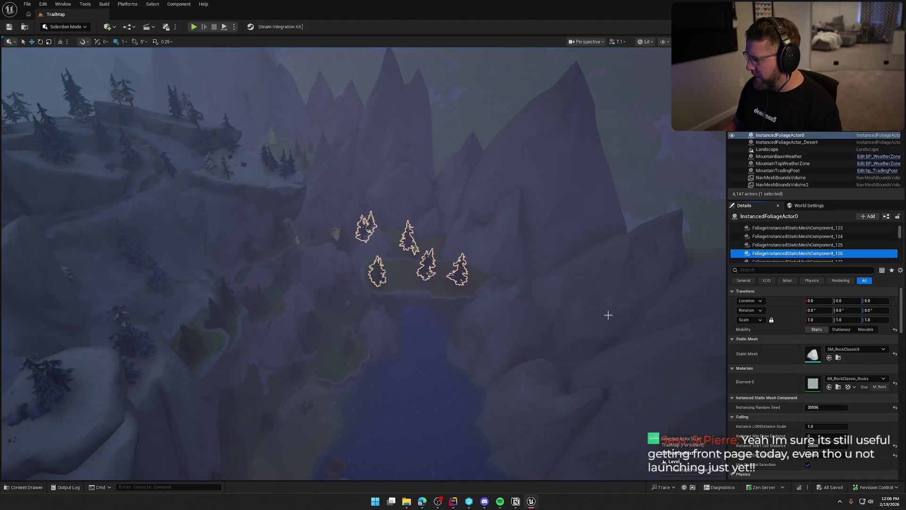
key(Down)
key(Down)
key(Down)
key(Down)
key(Down)
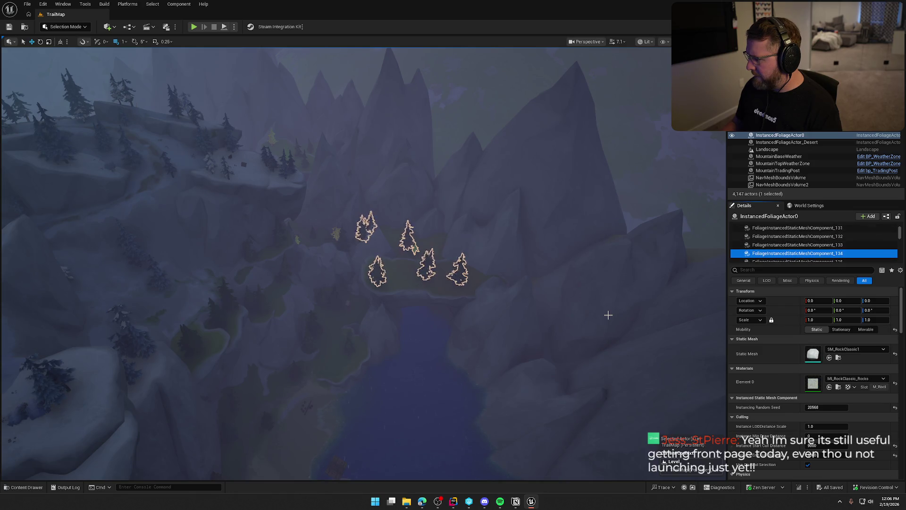
key(Down)
key(Down)
key(Down)
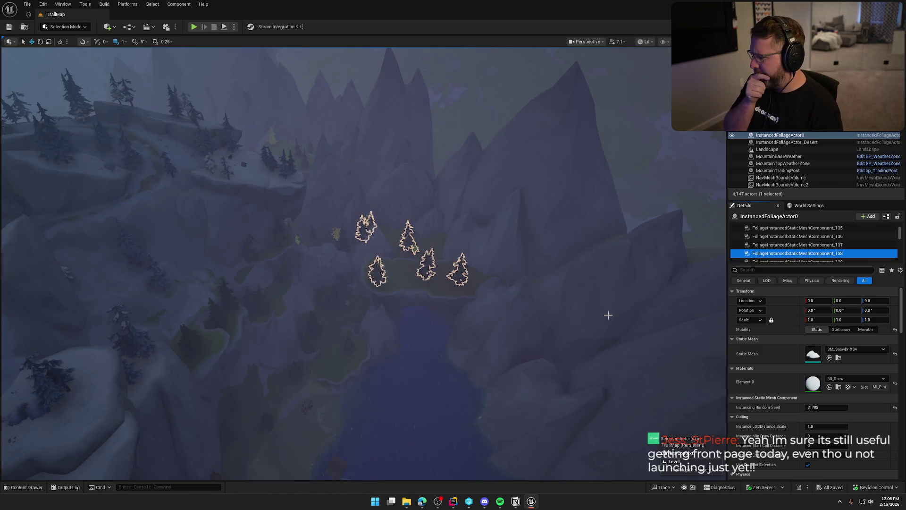
key(Down)
key(Down)
key(Down)
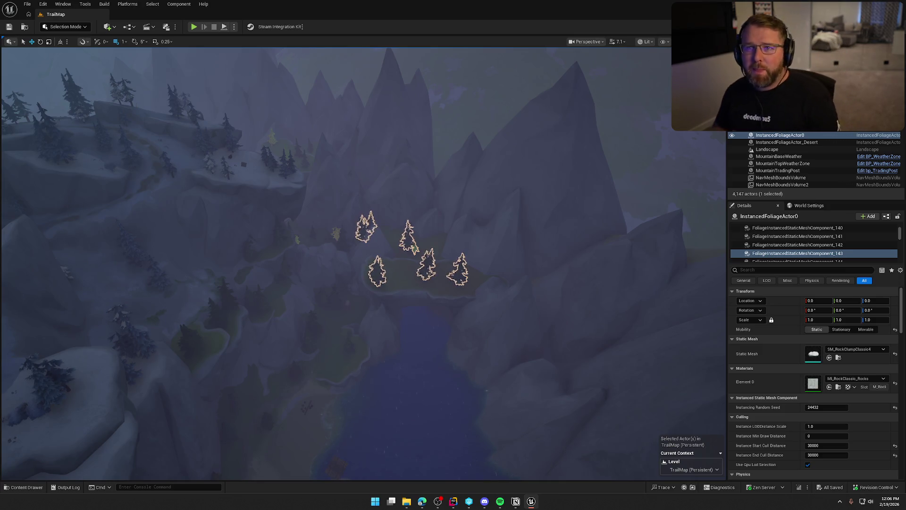
- Zoom out, select the mountain foliage actor, and inspect its first components' meshes and materials
scroll(404, 295, up, 5)
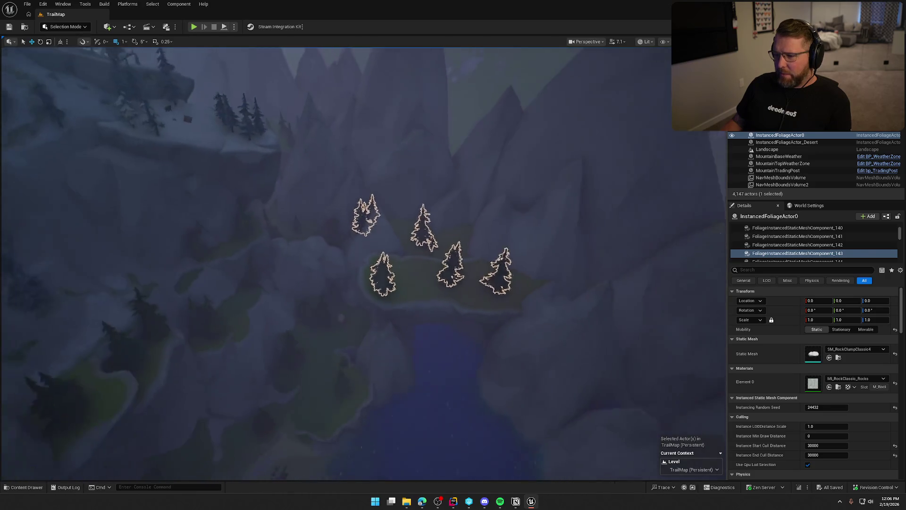
scroll(404, 295, down, 5)
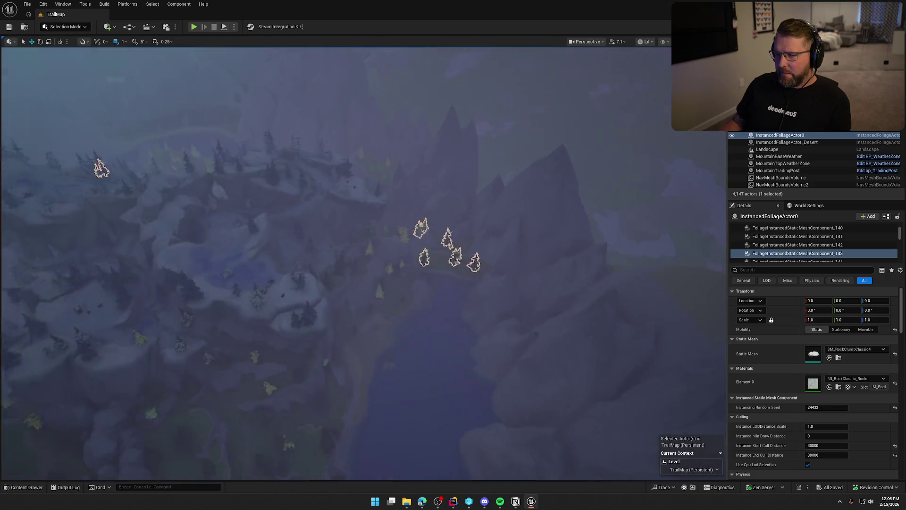
scroll(404, 295, down, 5)
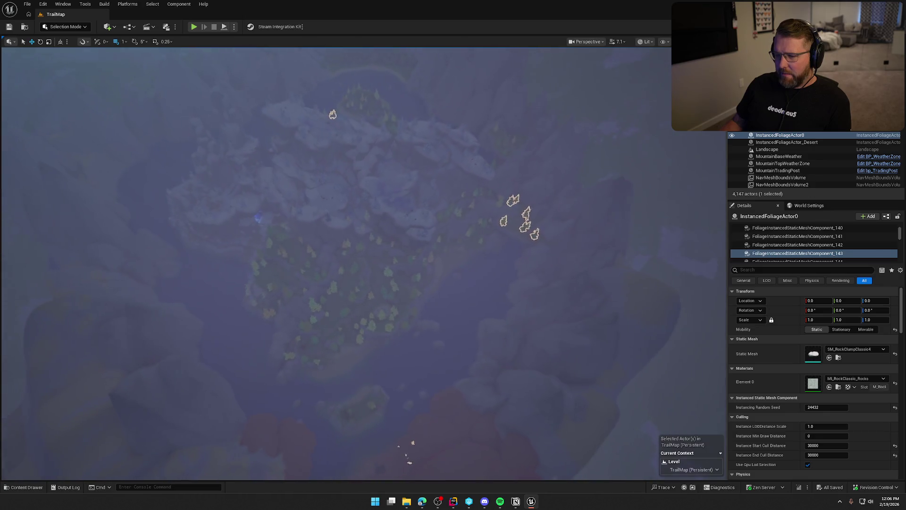
scroll(363, 317, up, 1)
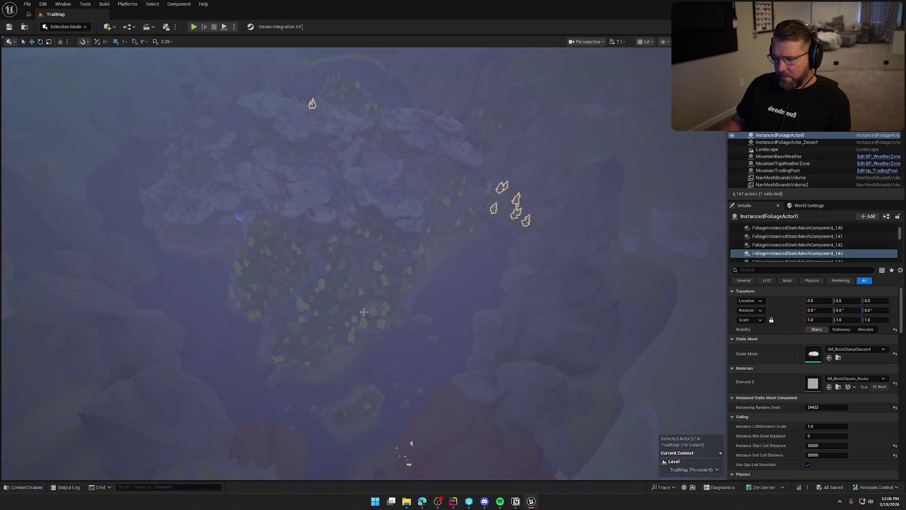
click(361, 312)
click(812, 237)
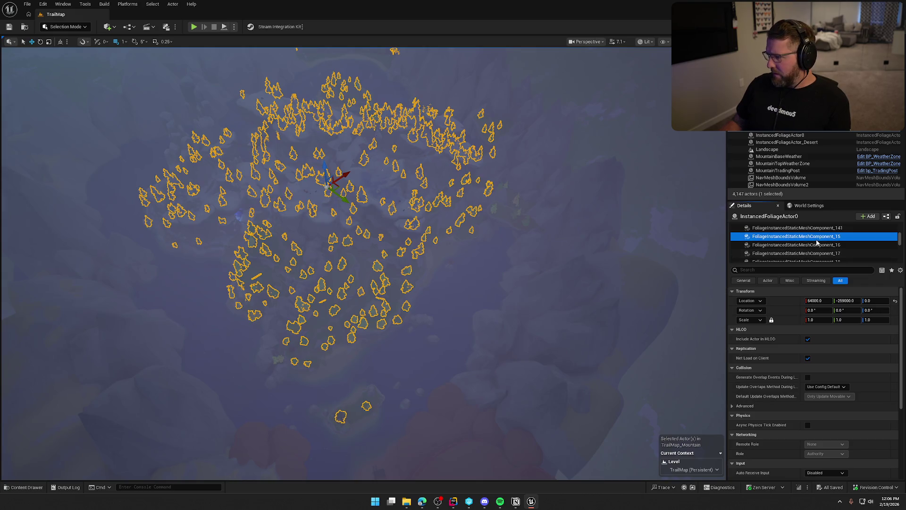
click(840, 245)
- Step to the SM_PineLeafySnow01 and SM_Pine03 components, save the level, and clear the component selection
key(Down)
key(Down)
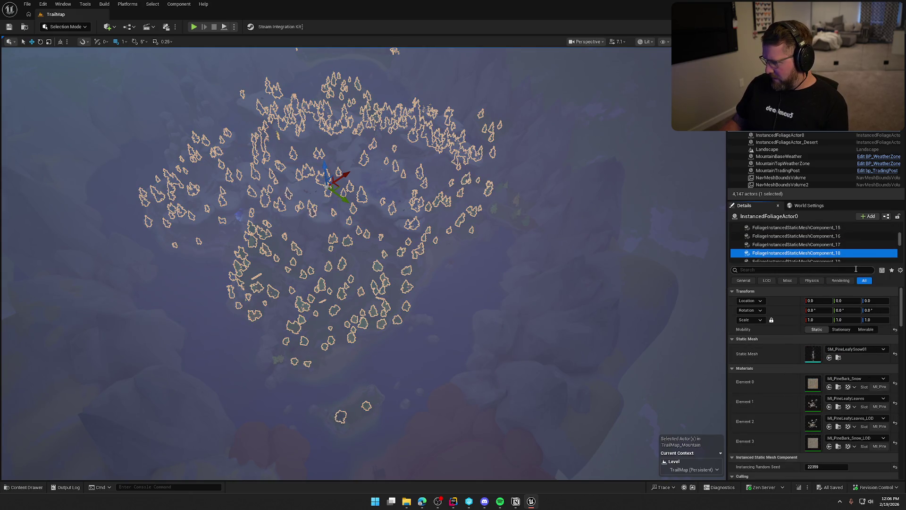
key(Down)
key(Down)
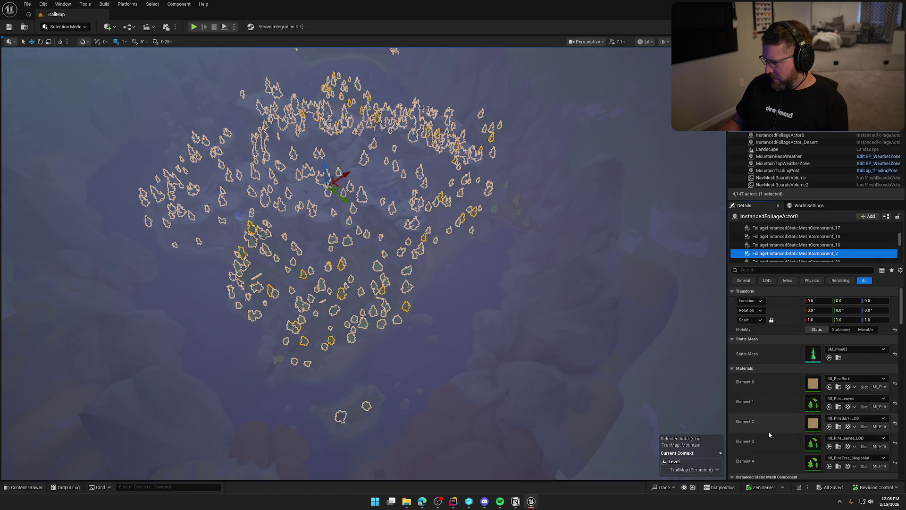
click(816, 445)
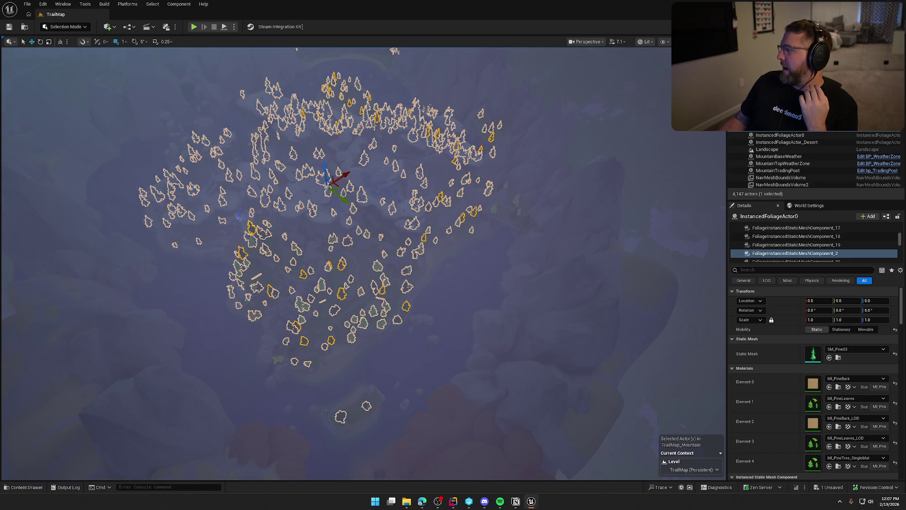
key(ctrl+s)
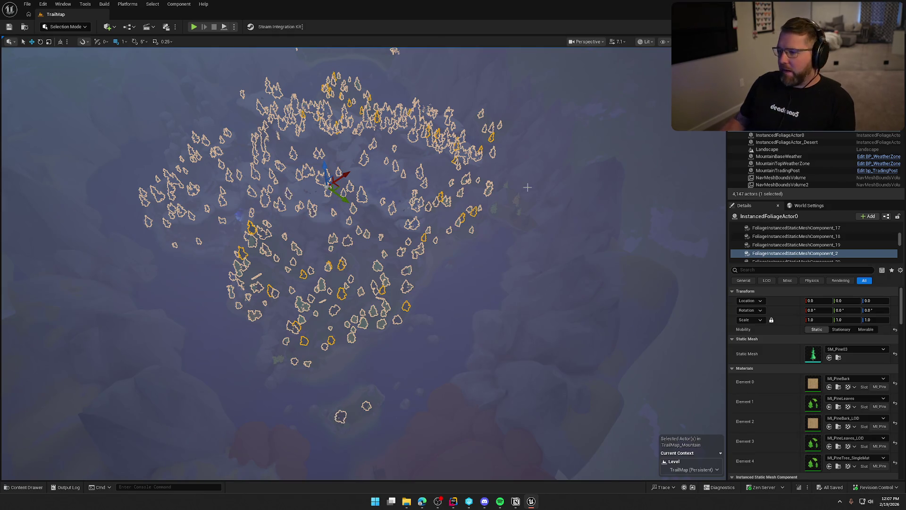
key(Escape)
click(397, 315)
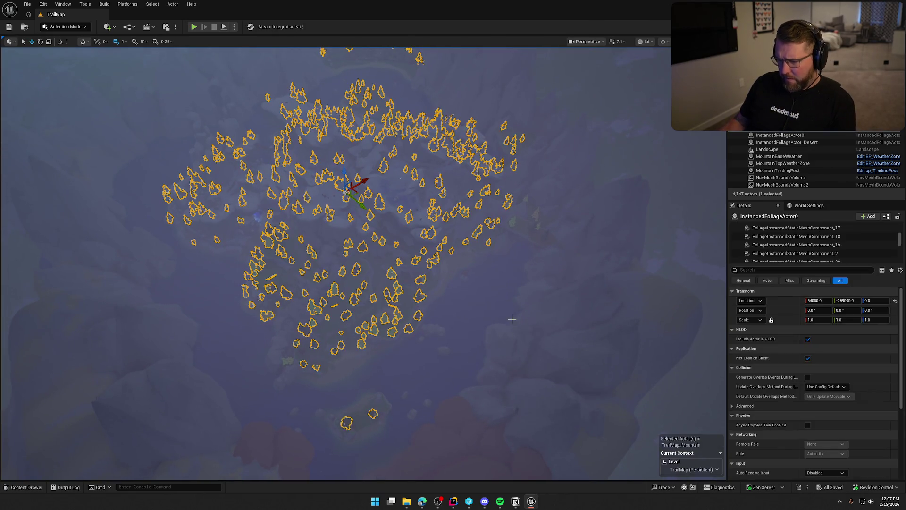
- Inspect component _19, save, then review the SM_Pine03 component's materials
click(786, 245)
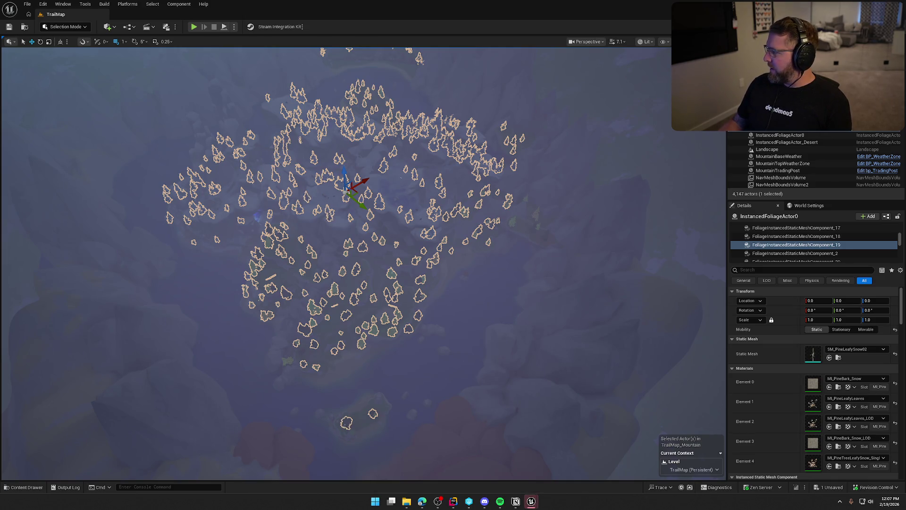
key(ctrl+s)
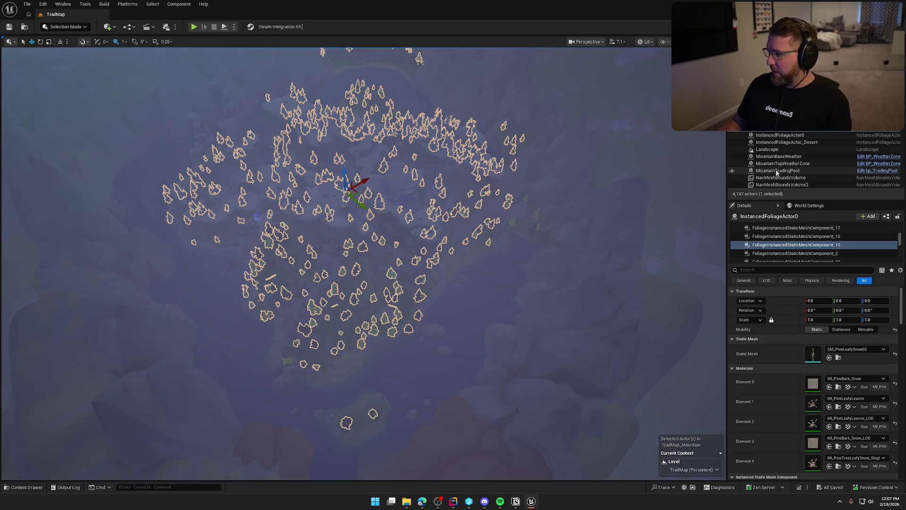
click(801, 256)
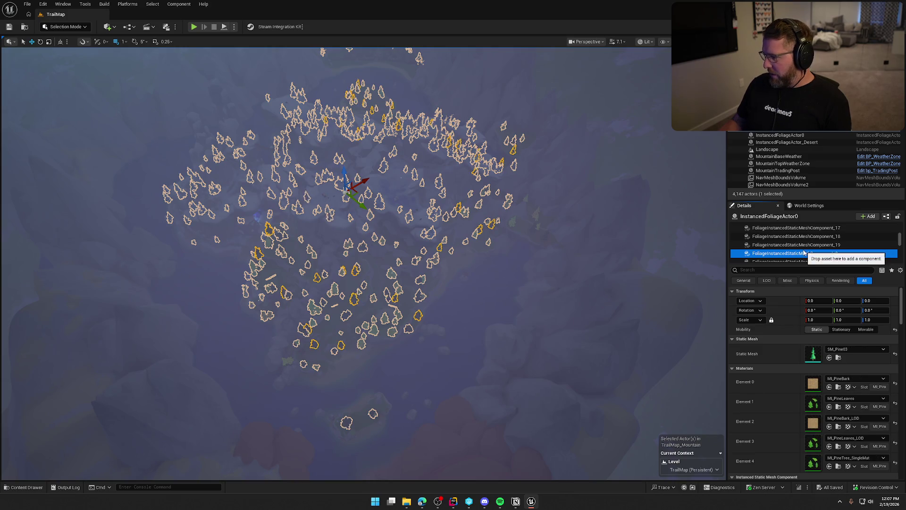
click(812, 468)
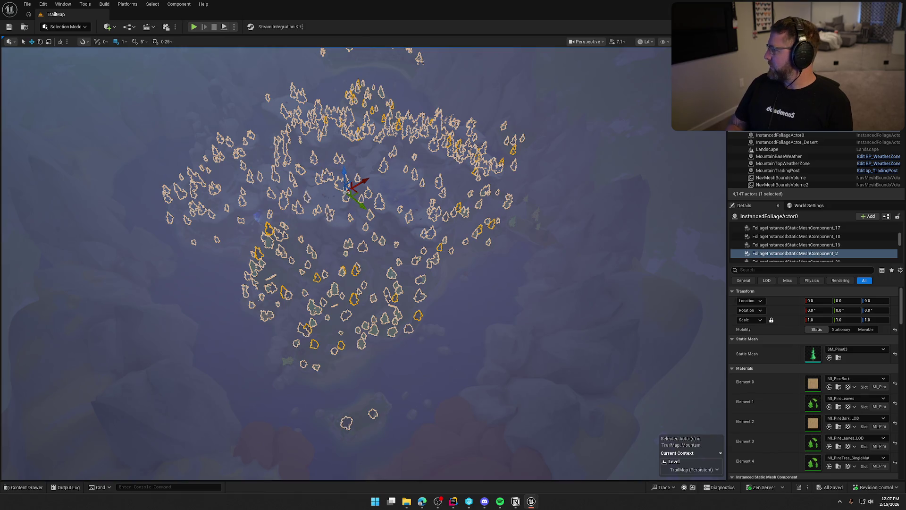
- Review SM_FirStump1, gold-leaved SM_Pine01, SM_Grass2 and the snow-covered pine components
click(801, 250)
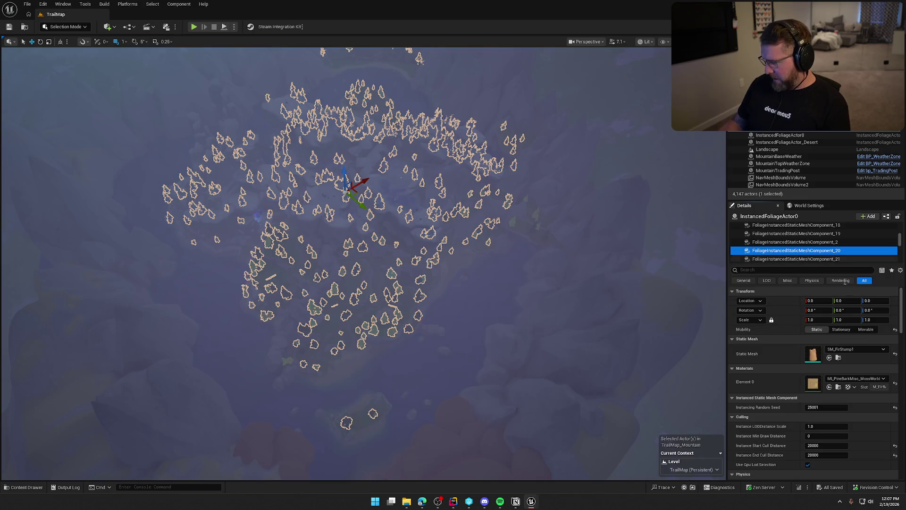
scroll(831, 253, down, 1)
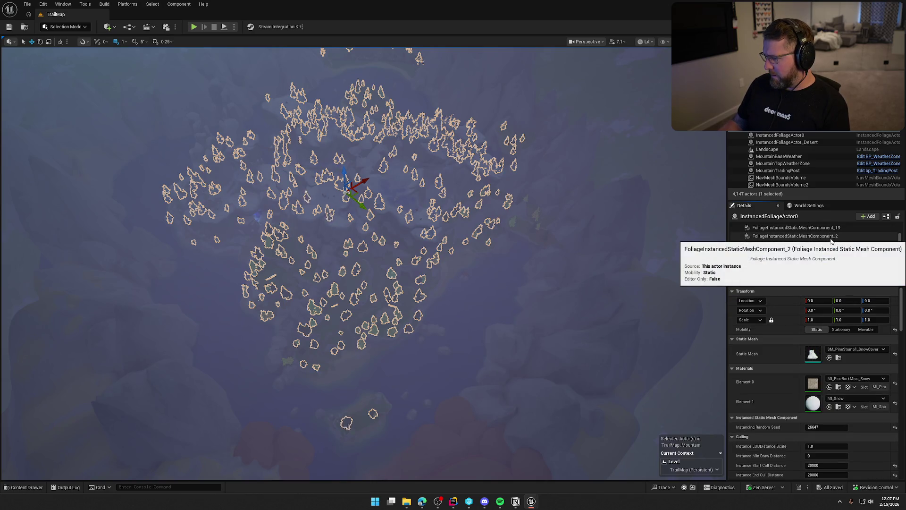
click(831, 254)
scroll(779, 402, down, 1)
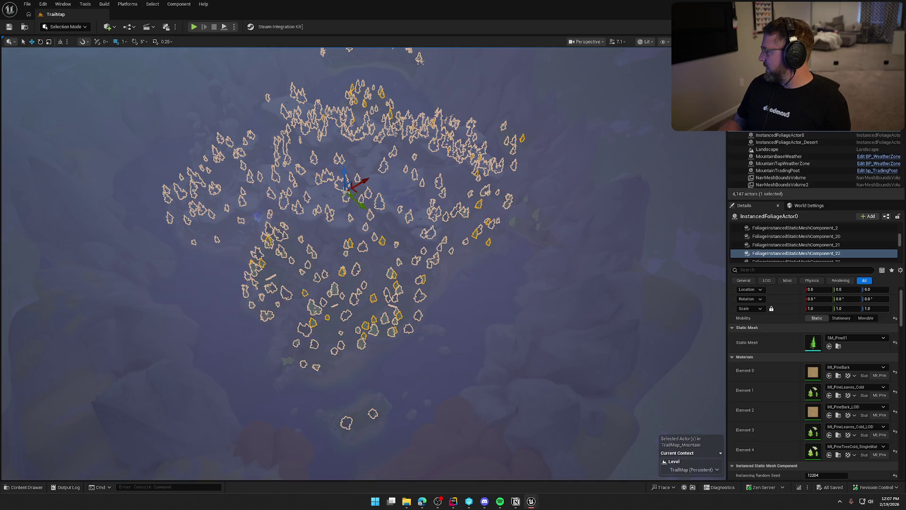
scroll(808, 243, down, 1)
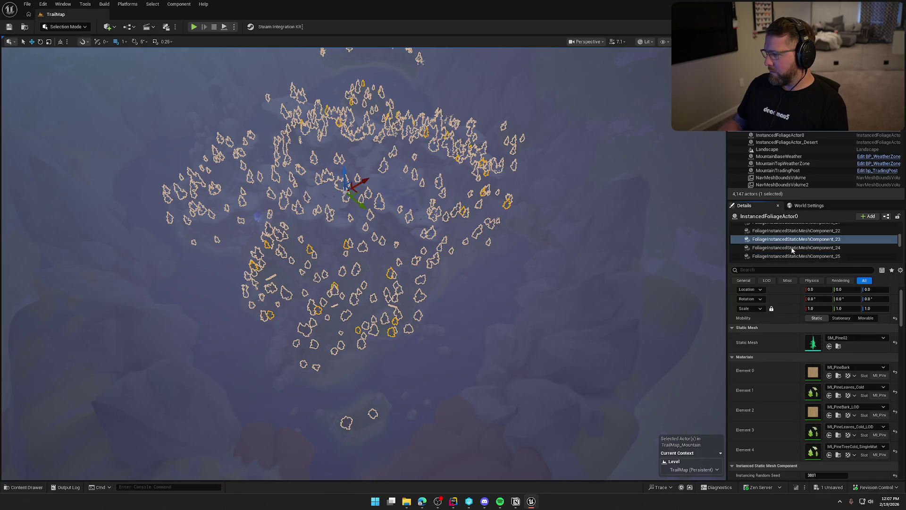
click(808, 247)
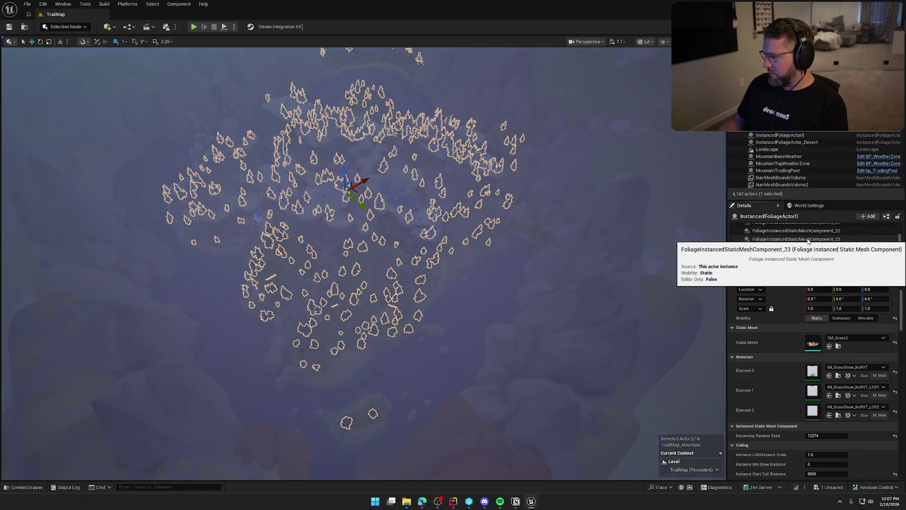
click(810, 239)
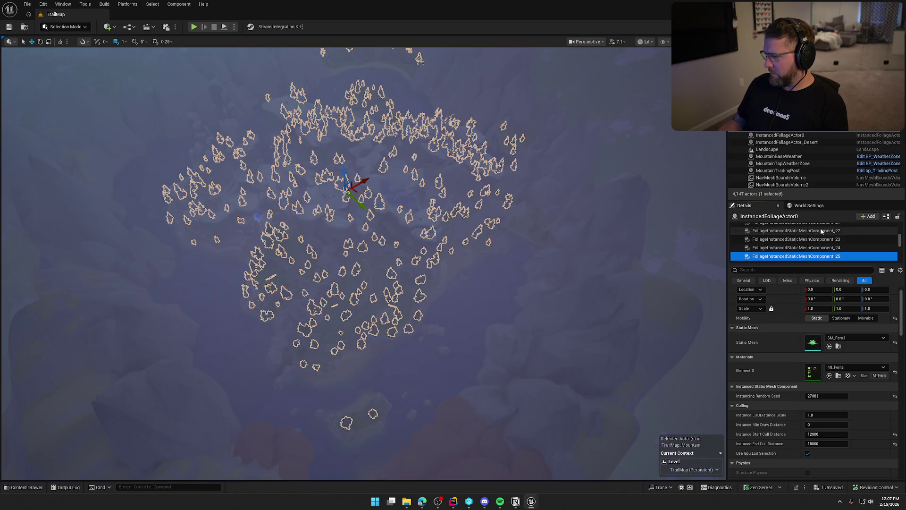
scroll(808, 425, down, 3)
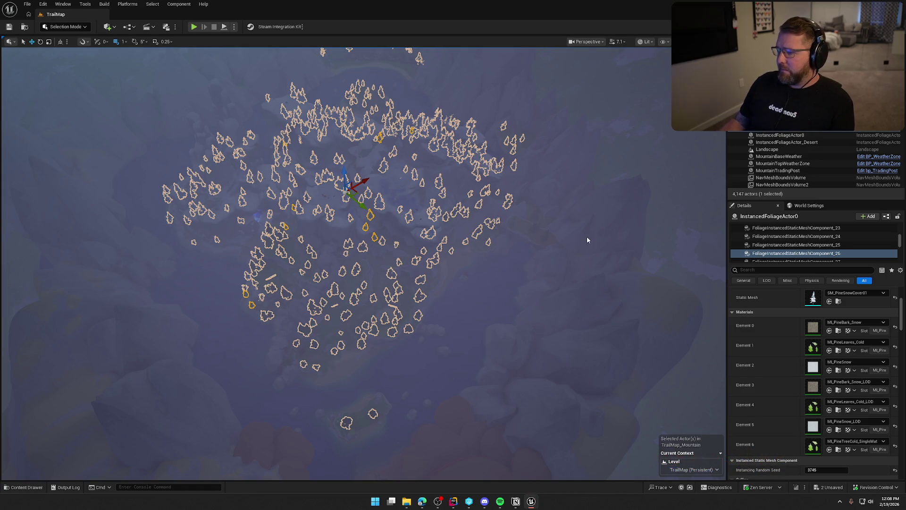
key(ctrl+s)
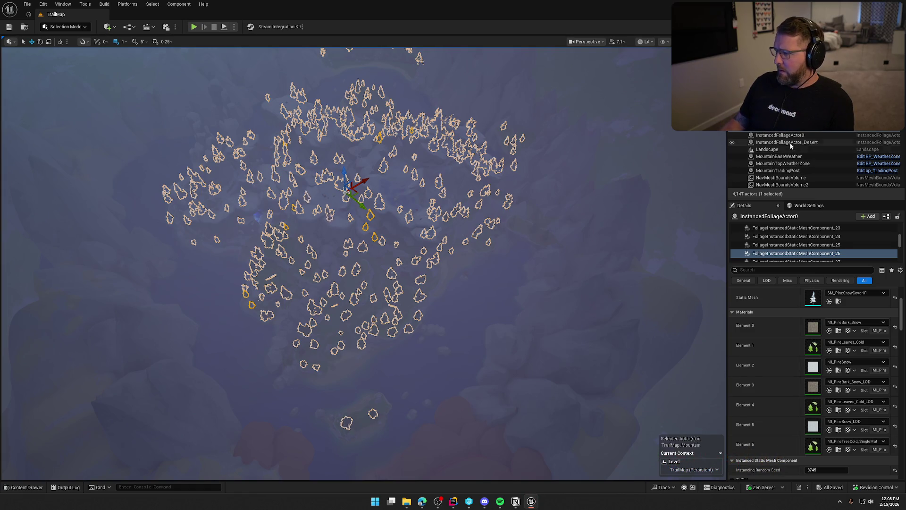
click(796, 260)
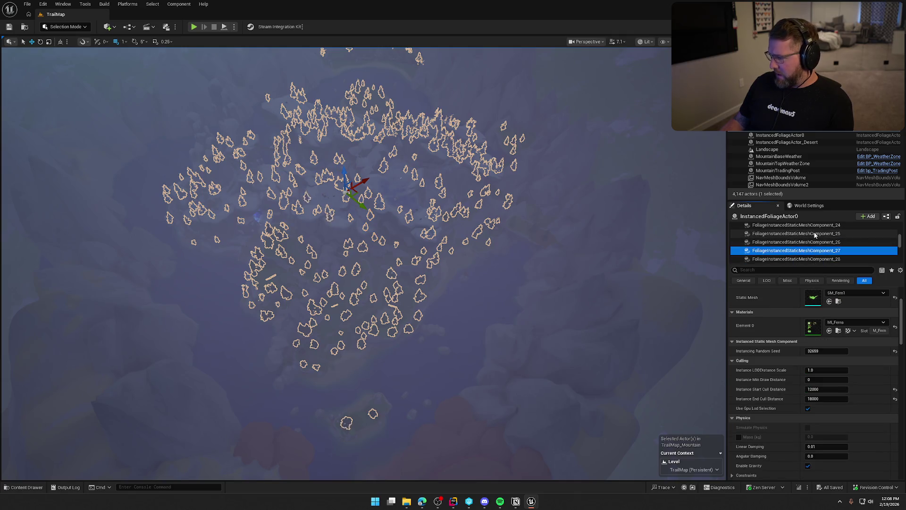
click(814, 234)
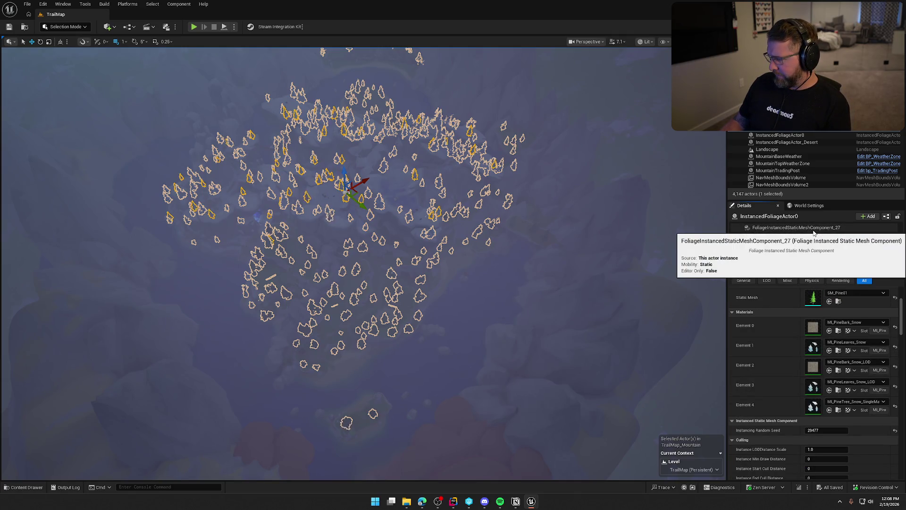
key(Down)
key(Down)
key(Down)
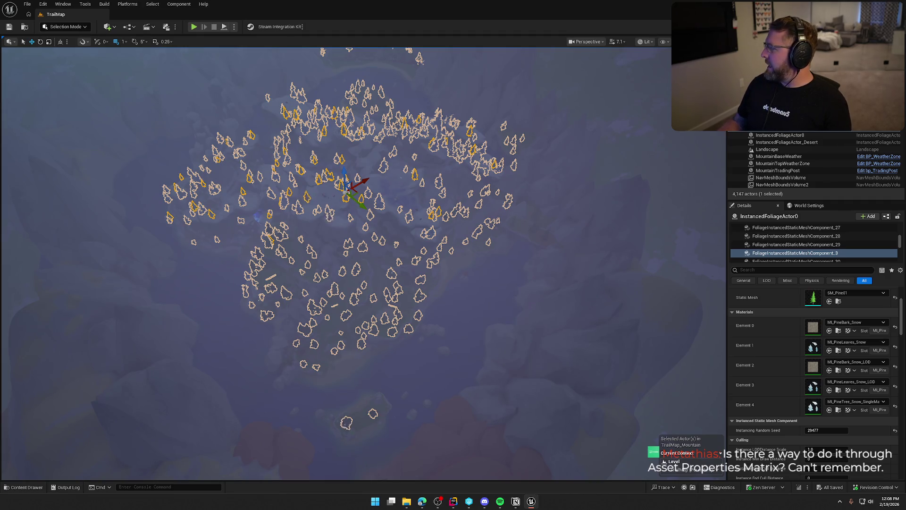
key(Escape)
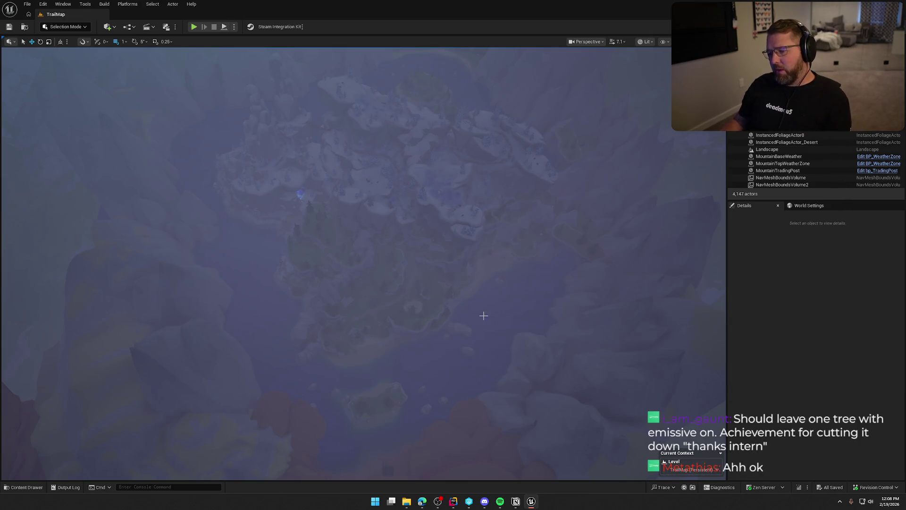
mouse_move(482, 318)
mouse_down()
mouse_move(482, 175)
mouse_move(491, 427)
mouse_up()
key(g)
key(g)
- Select the InstancedFoliageActor0 tree on the grassy slope and show the Selection Mode dropdown
scroll(364, 265, up, 10)
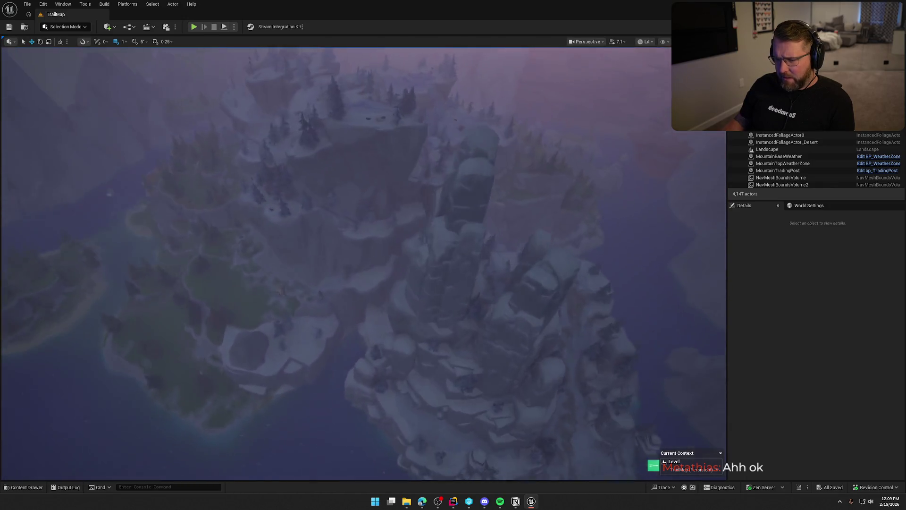
scroll(386, 263, down, 5)
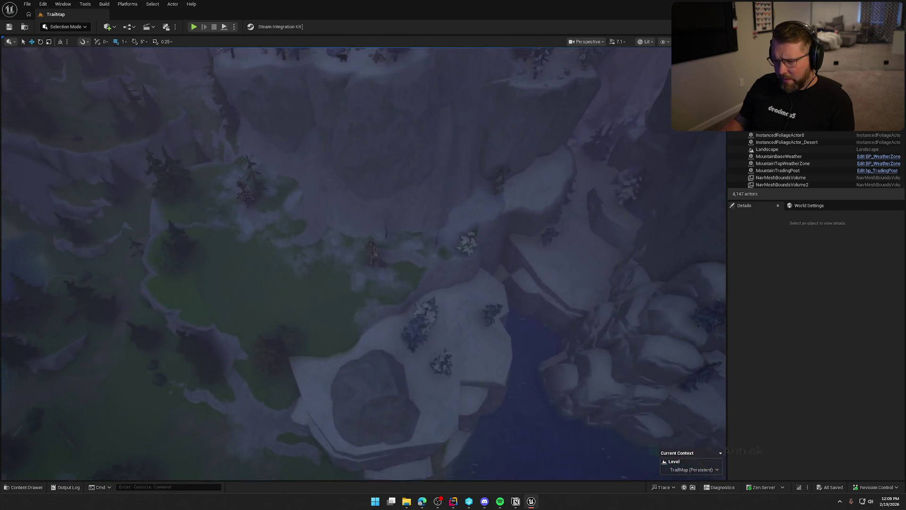
click(371, 259)
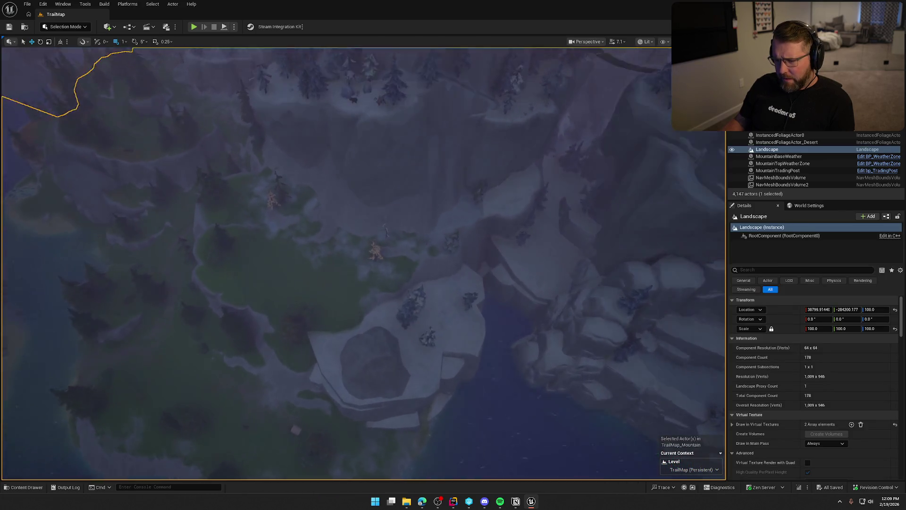
scroll(368, 245, up, 10)
click(366, 215)
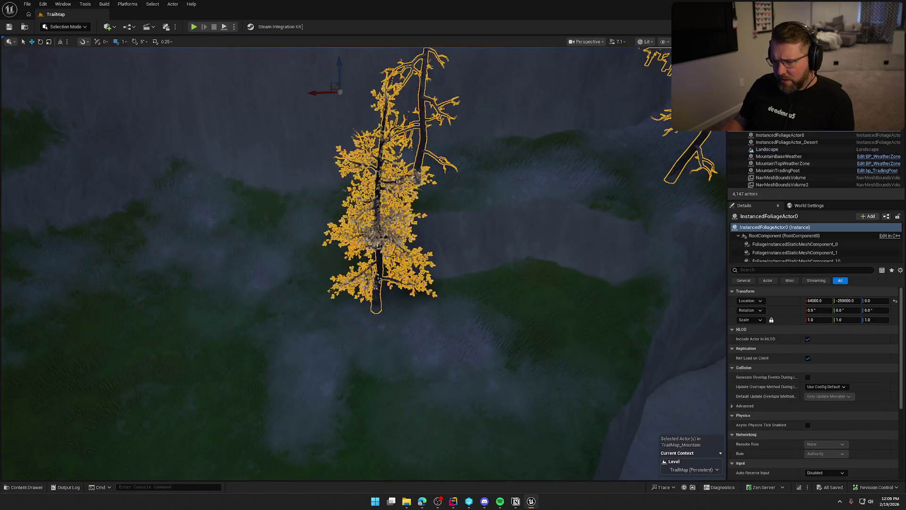
scroll(398, 225, down, 5)
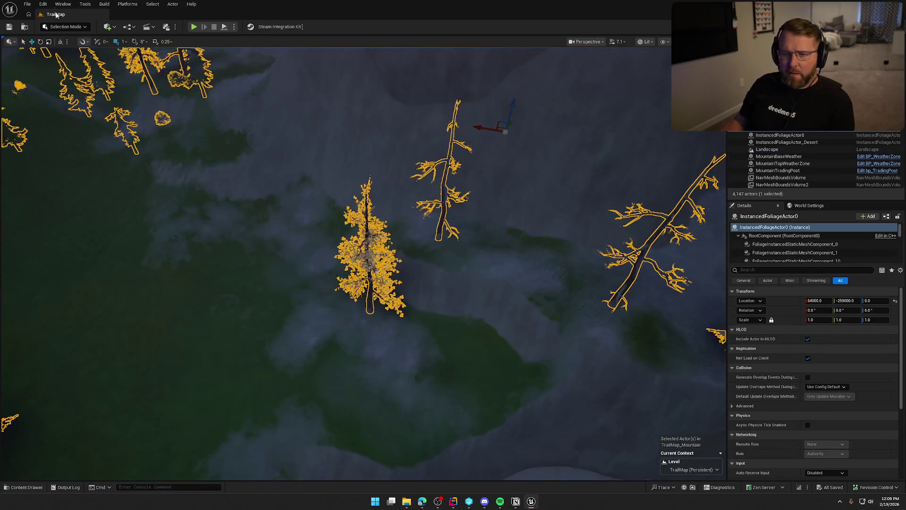
click(65, 27)
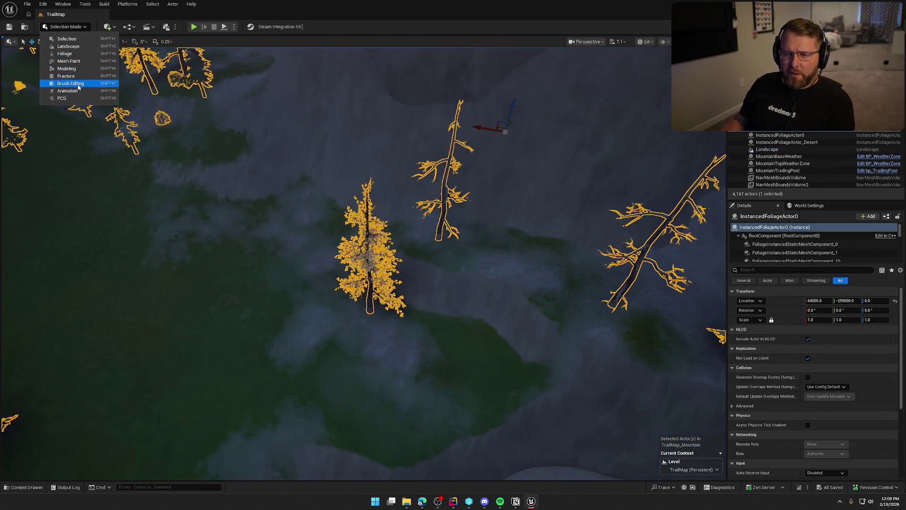
- In Foliage Mode with the Select tool, scroll through the painted foliage types
click(65, 54)
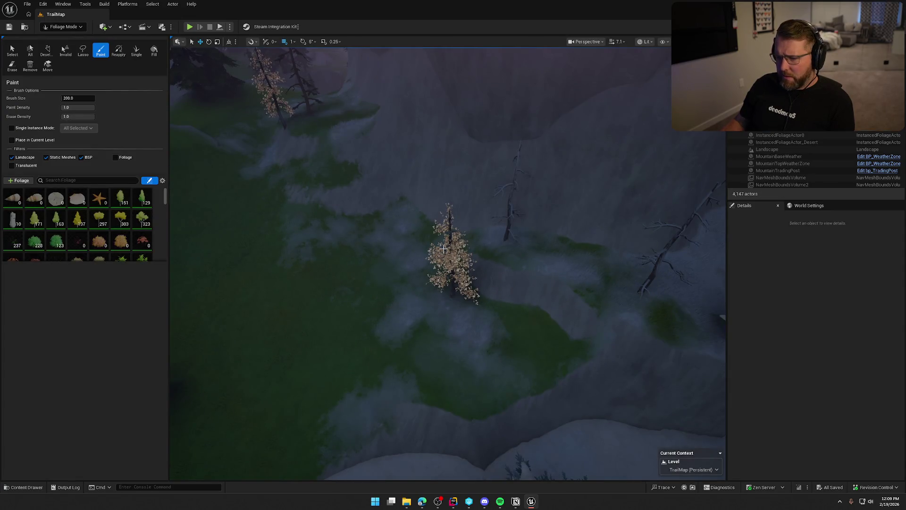
click(31, 54)
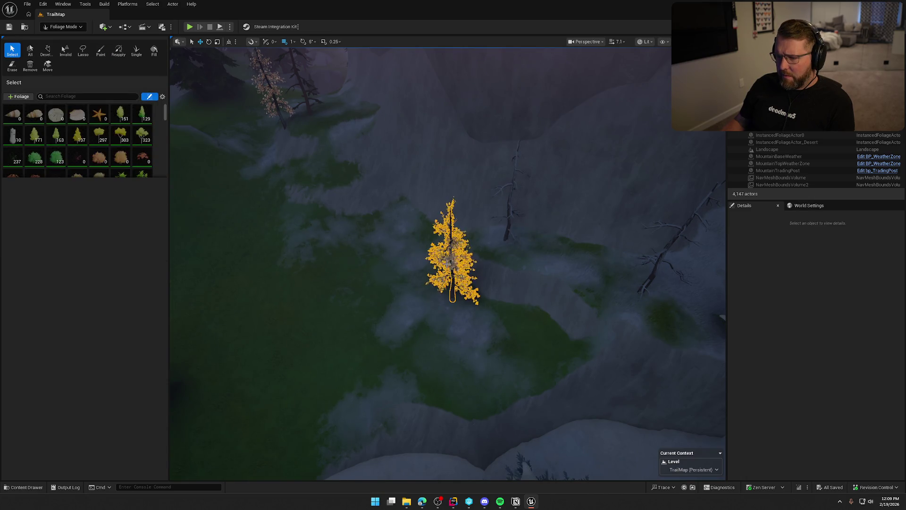
scroll(153, 147, down, 10)
scroll(155, 149, down, 10)
scroll(156, 150, down, 8)
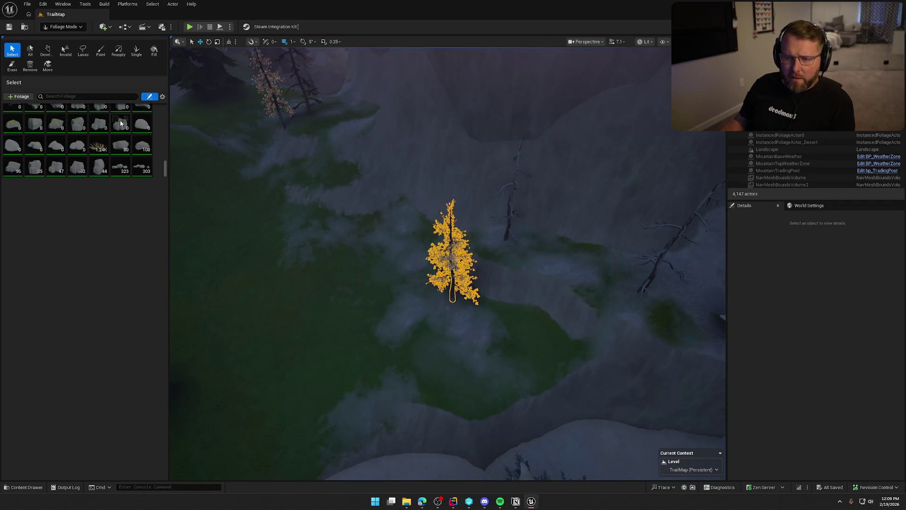
drag(168, 173, 166, 96)
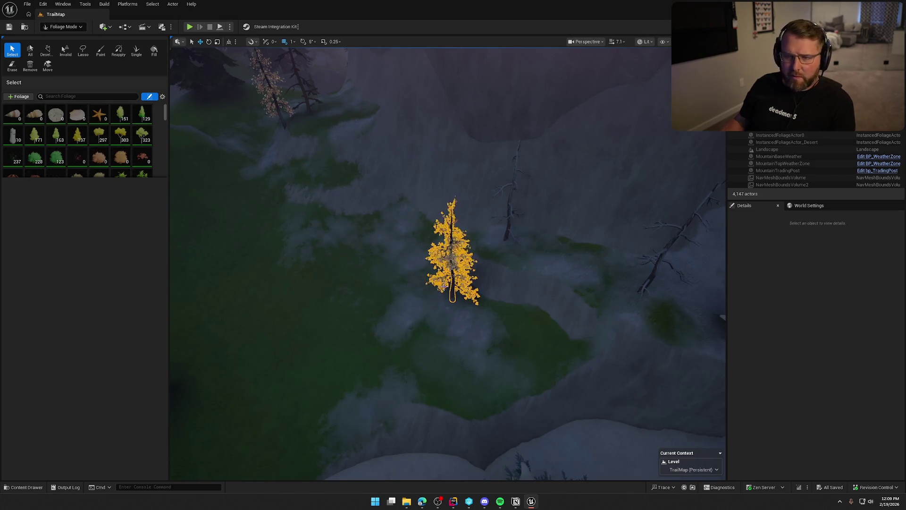
- Return to Selection Mode, fly toward the mountains and select cliff SM_CliffClassic78
click(60, 28)
click(64, 42)
mouse_move(324, 261)
mouse_down()
mouse_move(317, 213)
mouse_move(294, 189)
mouse_up()
drag(370, 386, 370, 387)
click(340, 433)
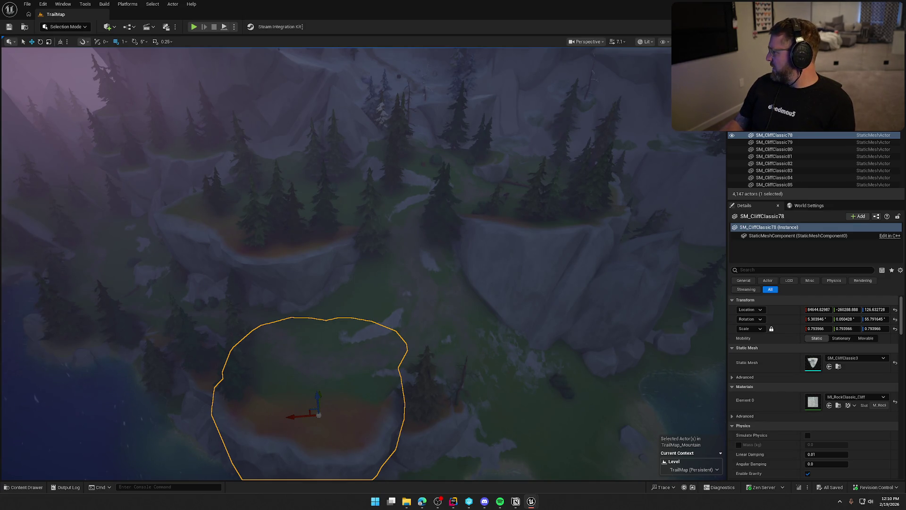
- Check the cliff's MI_RockClassic_Cliff material, deselect the cliff, and fly toward the valley
scroll(499, 295, down, 3)
key(Escape)
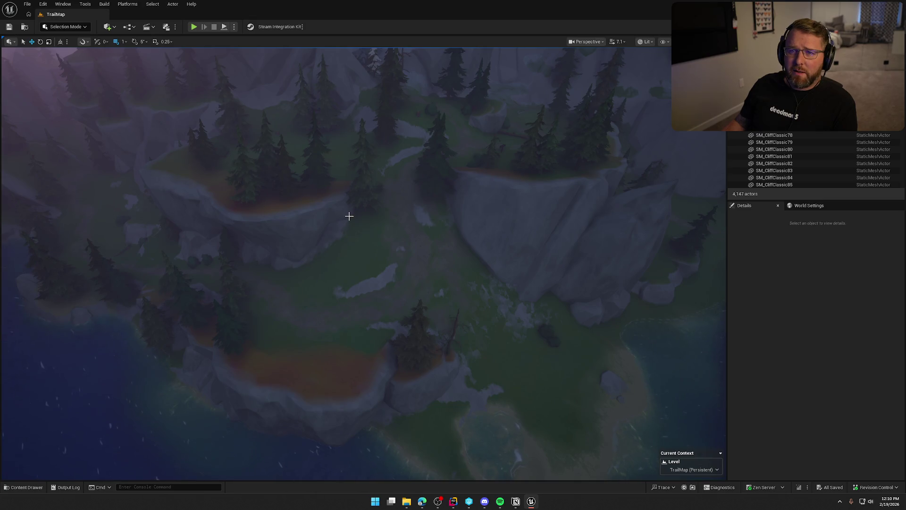
scroll(364, 264, up, 2)
mouse_move(364, 264)
mouse_down()
mouse_move(364, 230)
mouse_move(307, 218)
mouse_move(288, 196)
mouse_move(250, 218)
mouse_up()
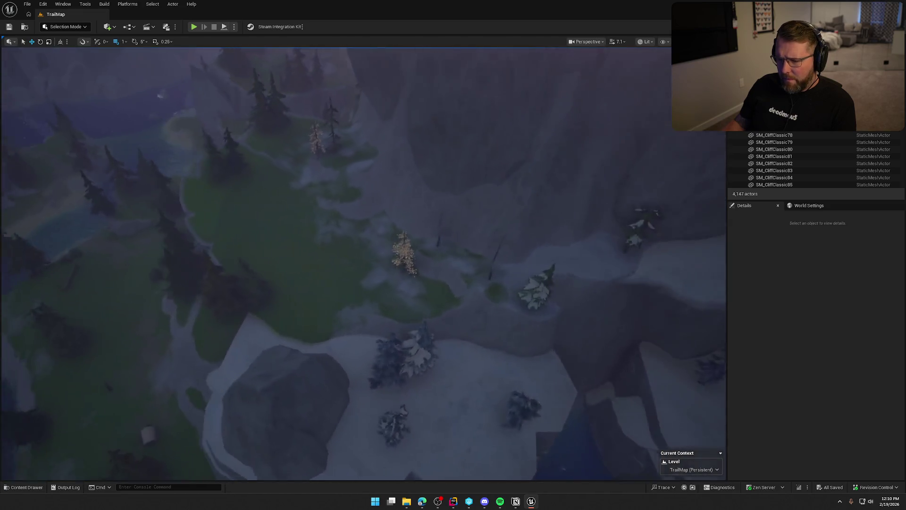
- In InstancedFoliageActor0, step through the fir, bush, snow drift, fallen fir and snowy pine components' materials
click(668, 255)
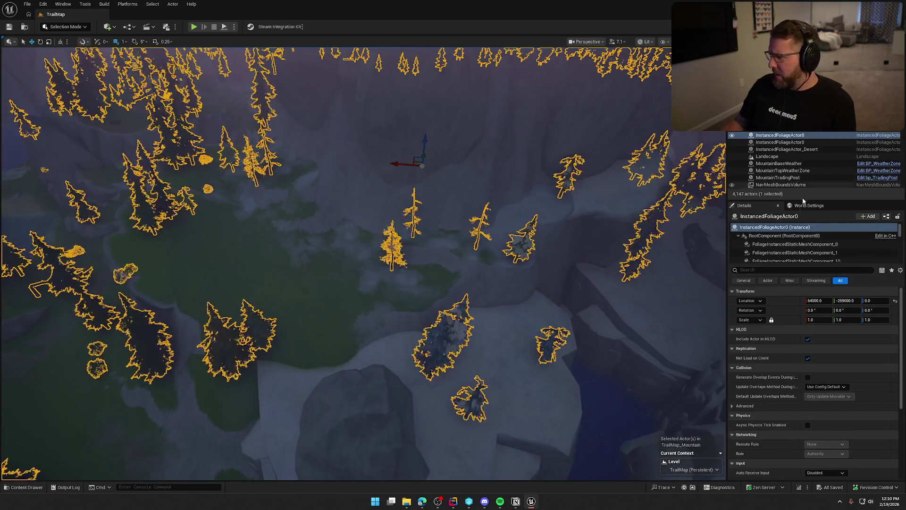
click(791, 244)
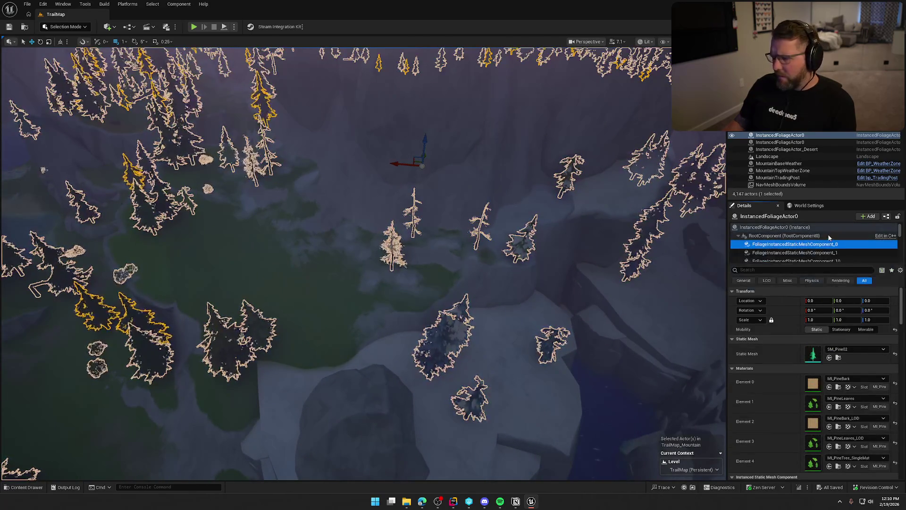
key(Down)
key(Down)
key(Down)
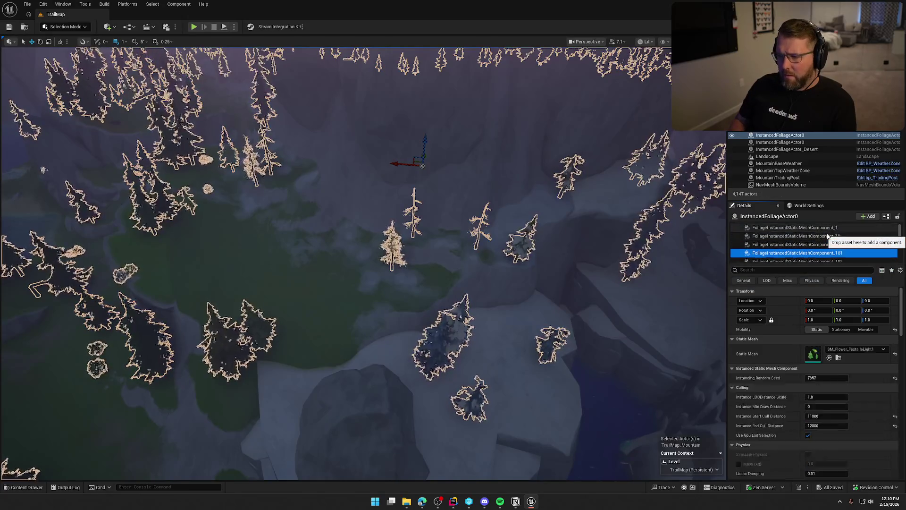
key(Down)
key(Down)
key(Down)
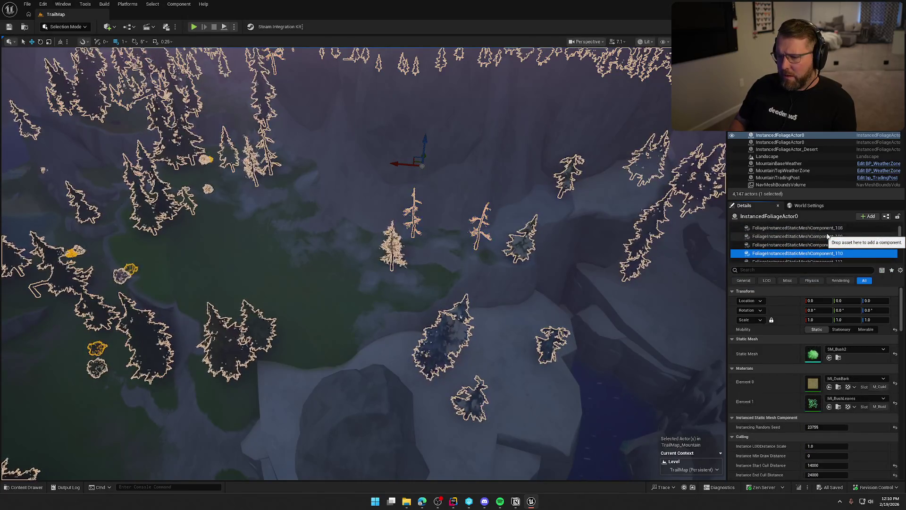
key(Down)
key(Down)
key(Down)
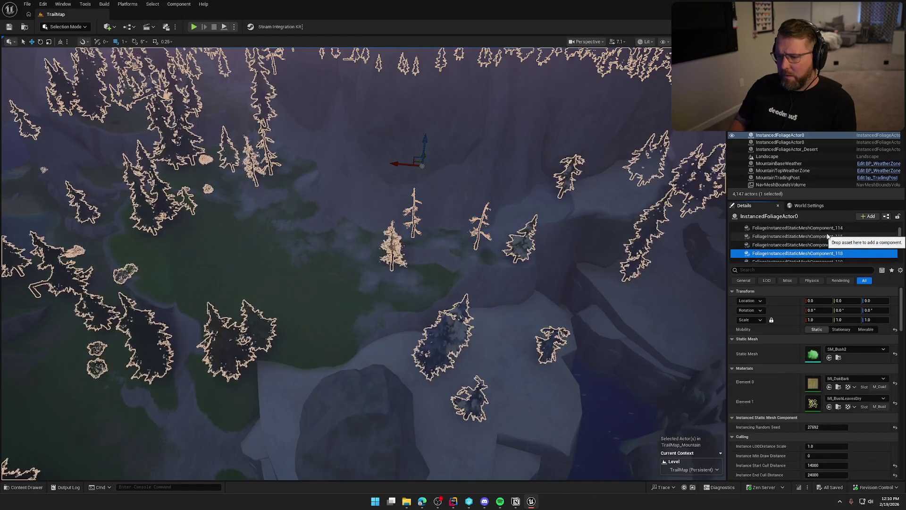
key(Down)
key(Down)
key(Down)
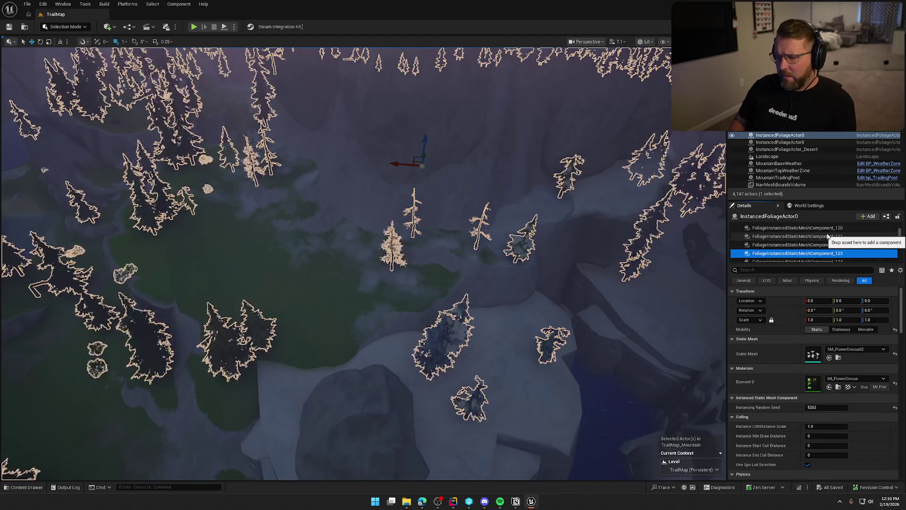
key(Down)
key(Down)
key(Down)
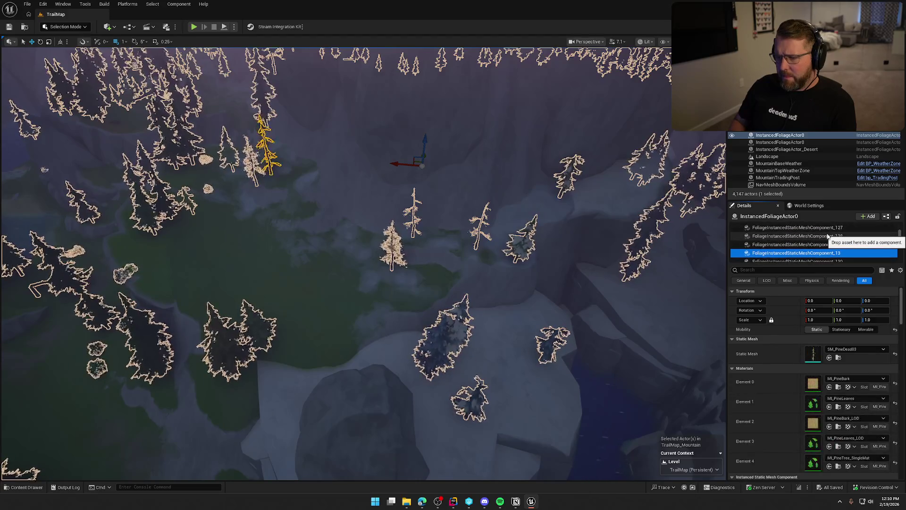
key(Down)
key(Down)
key(Down)
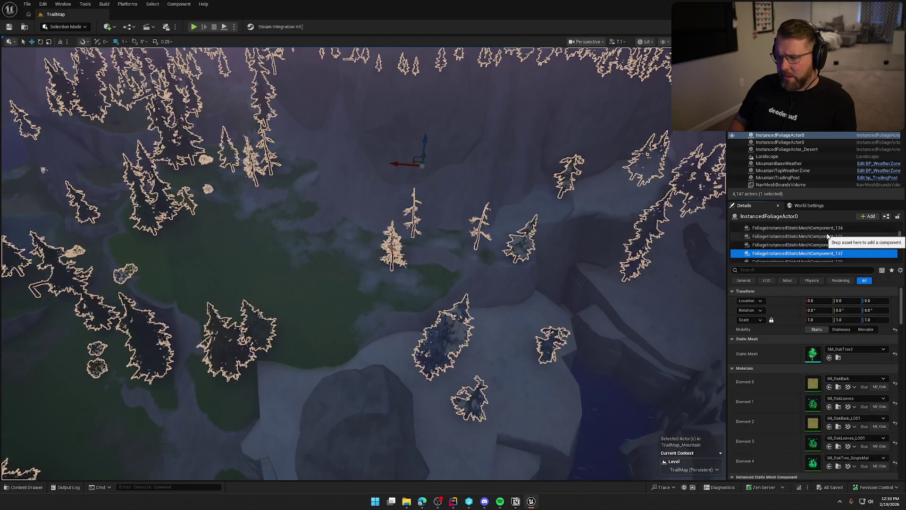
key(Down)
key(Down)
key(Down)
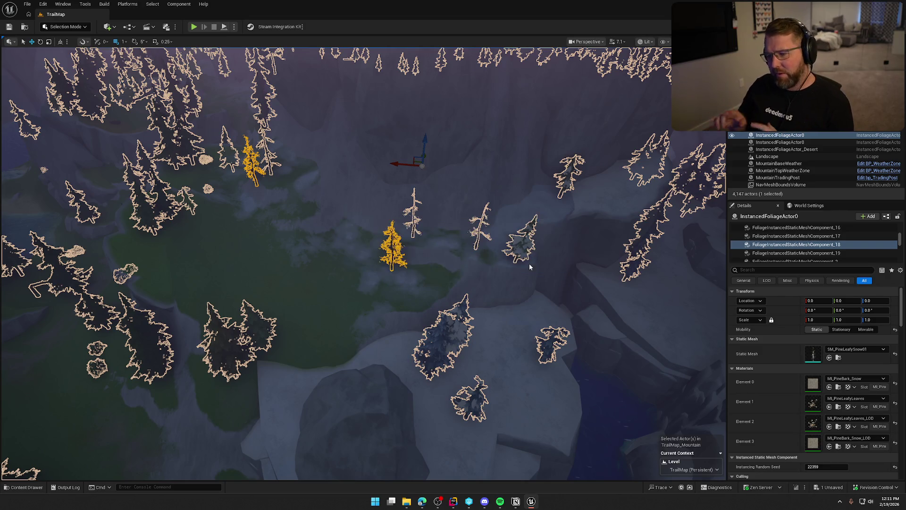
mouse_move(529, 267)
mouse_down()
mouse_move(512, 251)
mouse_move(512, 278)
mouse_move(512, 220)
mouse_move(513, 252)
mouse_move(422, 225)
mouse_up()
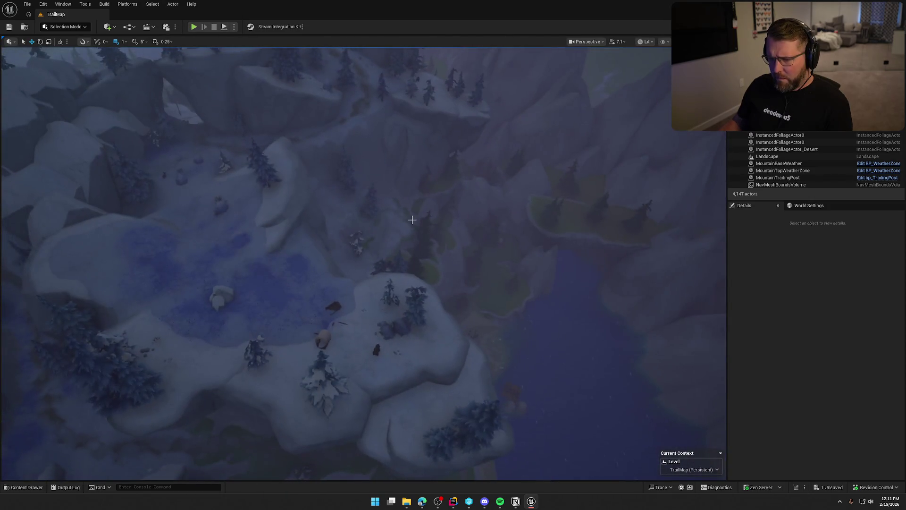
- Inspect the materials of SM_CliffClassic98 and SM_Waterfall8, then select the dead tree's InstancedFoliageActor0
click(306, 186)
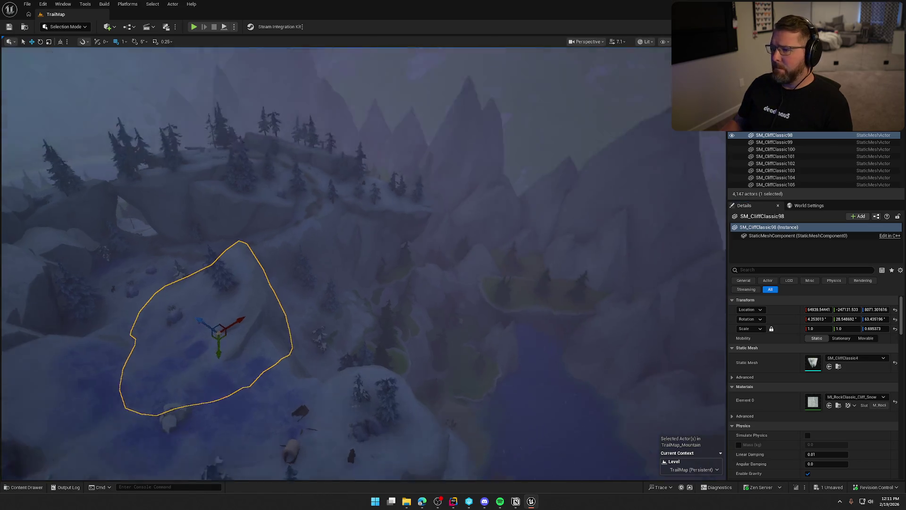
key(Escape)
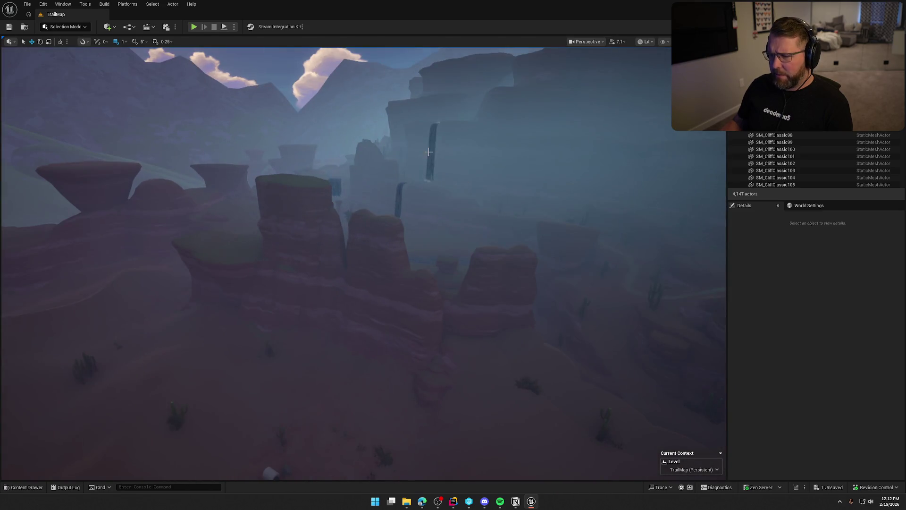
click(431, 147)
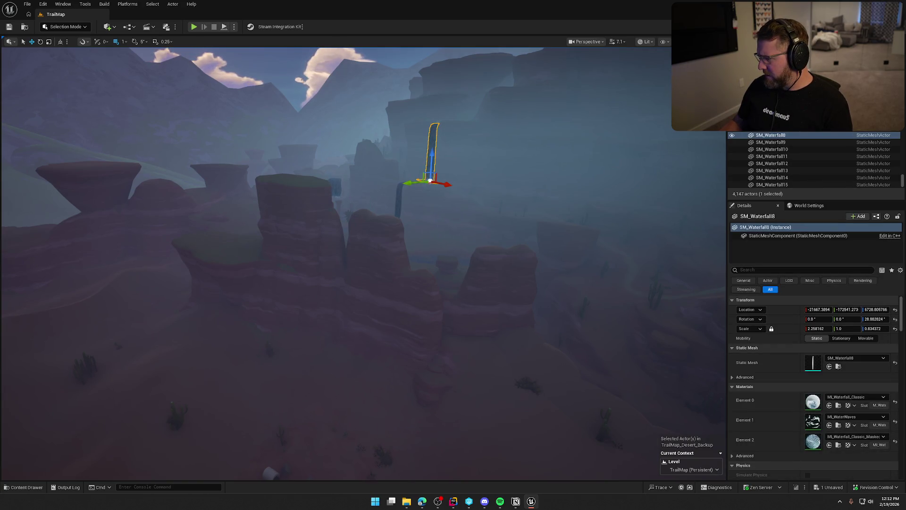
key(Escape)
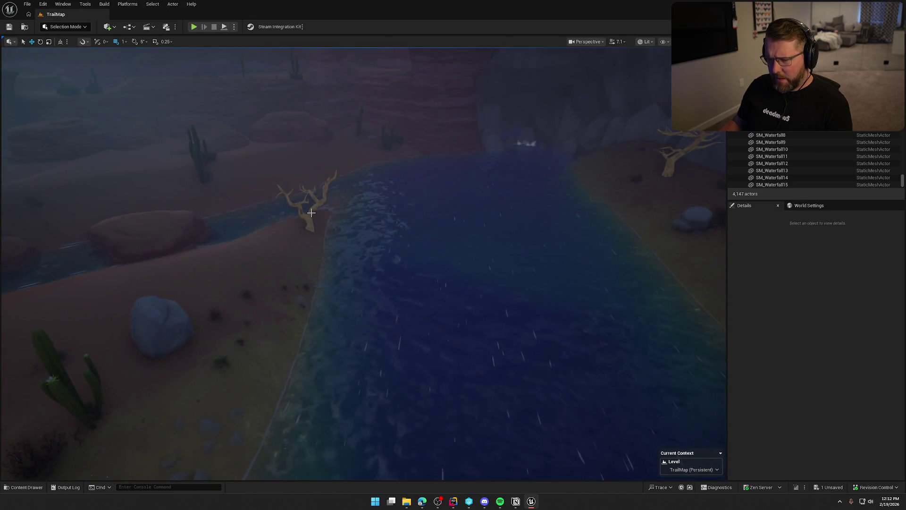
click(387, 262)
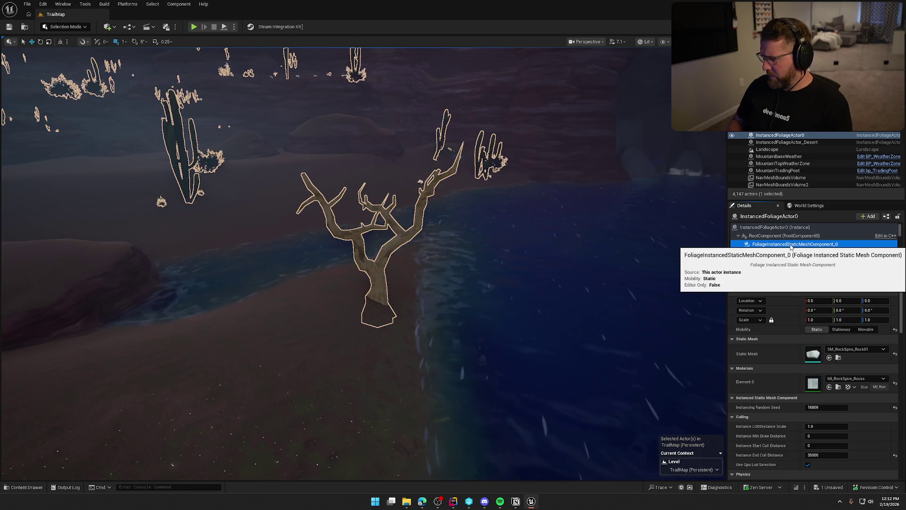
- Step through the rock clump, rock spire, snow drift, bush, crocus, foxtails and sand dollar components
key(Down)
key(Down)
key(Down)
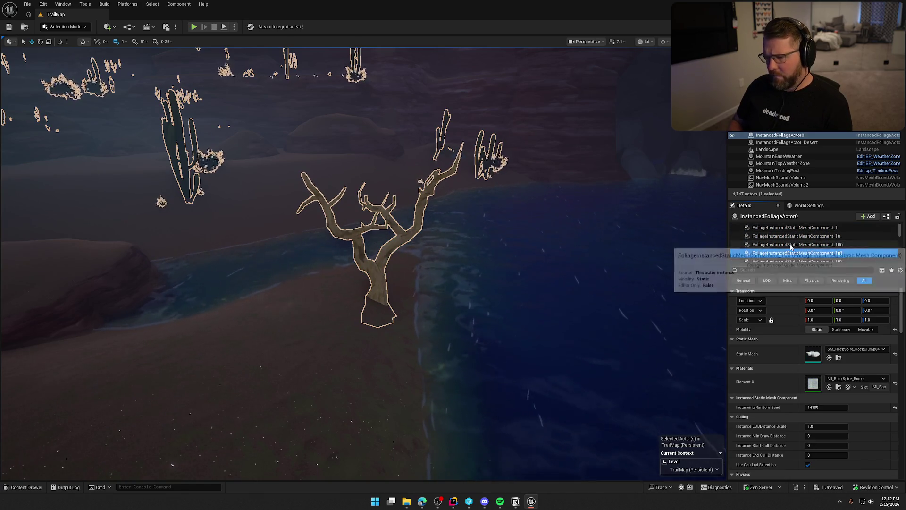
key(Down)
key(Down)
key(Down)
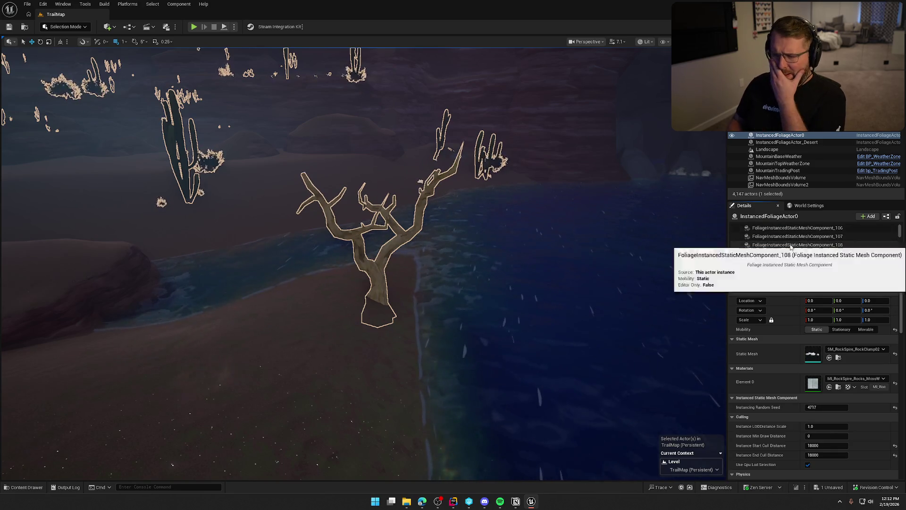
key(Down)
key(Down)
key(Down)
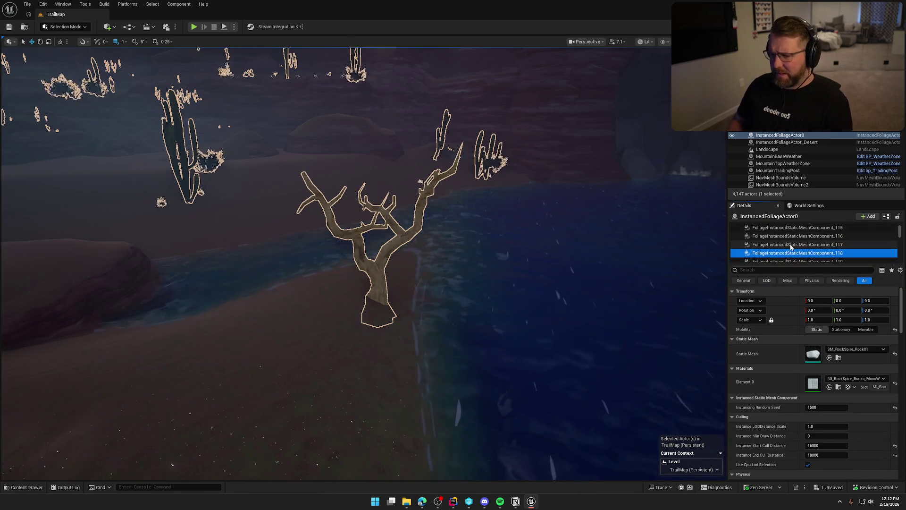
key(Down)
key(Down)
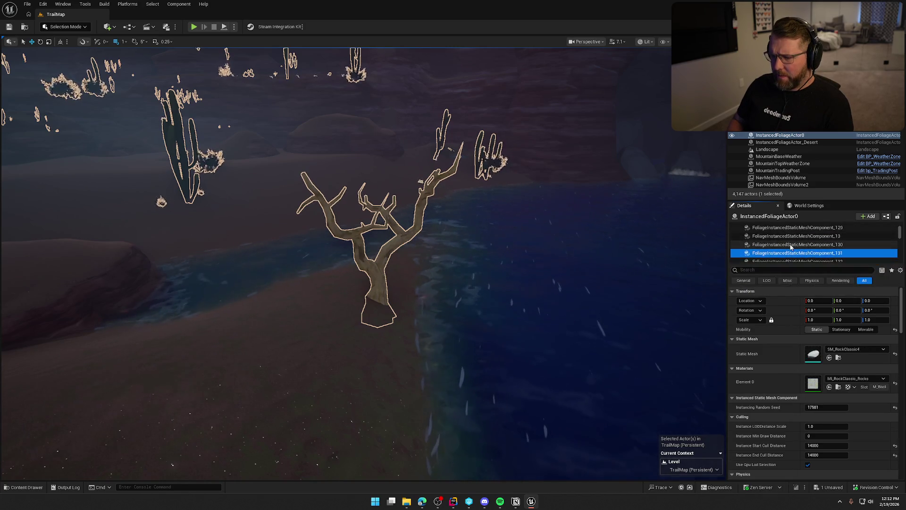
key(Down)
key(Down)
key(Down)
key(Down)
key(Down)
key(Down)
key(Down)
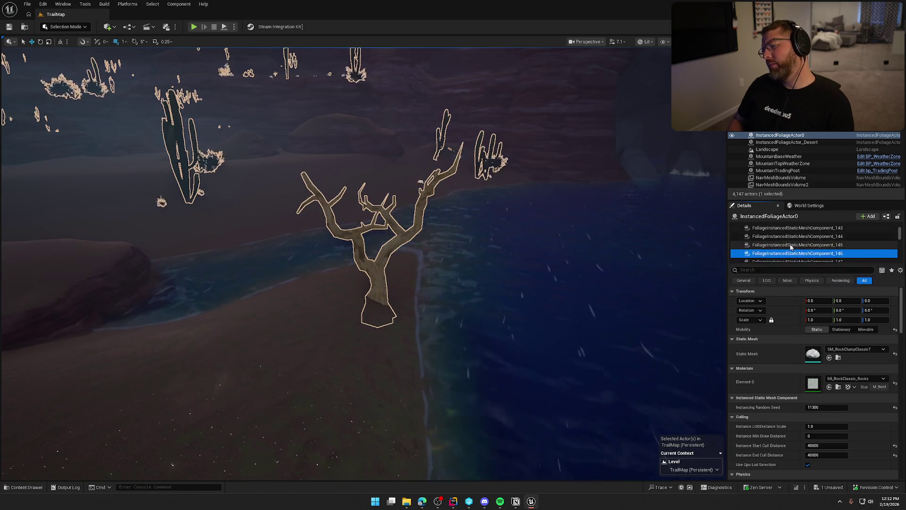
key(Down)
key(Down)
key(Down)
key(Down)
key(Down)
key(Down)
key(Down)
key(Down)
key(Down)
key(Down)
key(Down)
key(Down)
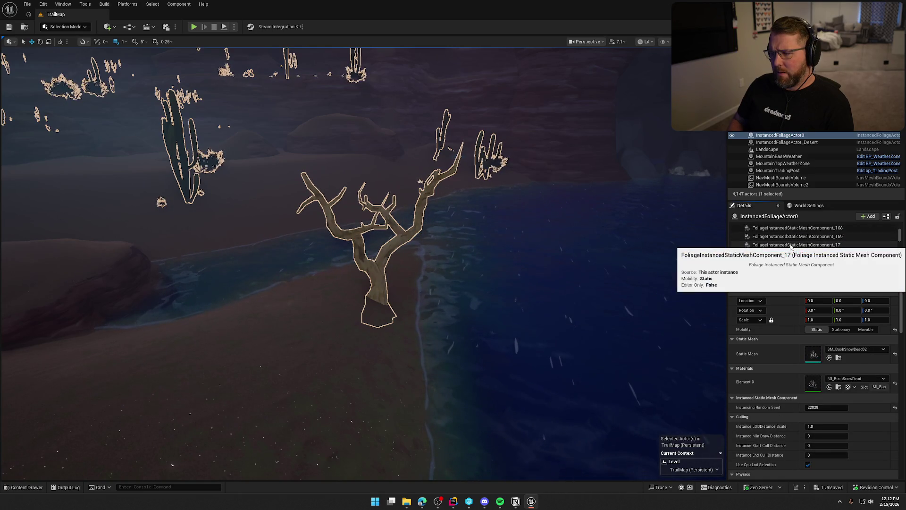
key(Down)
key(Down)
key(Down)
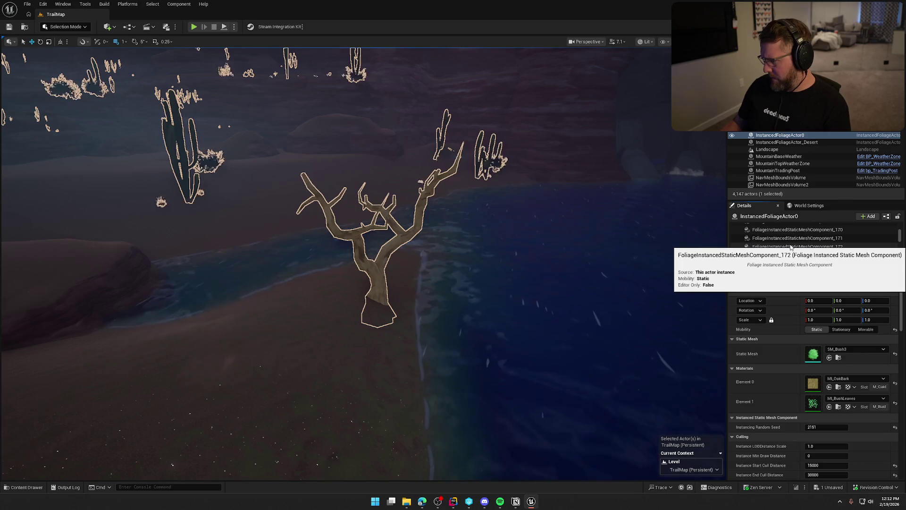
key(Down)
key(Down)
key(Down)
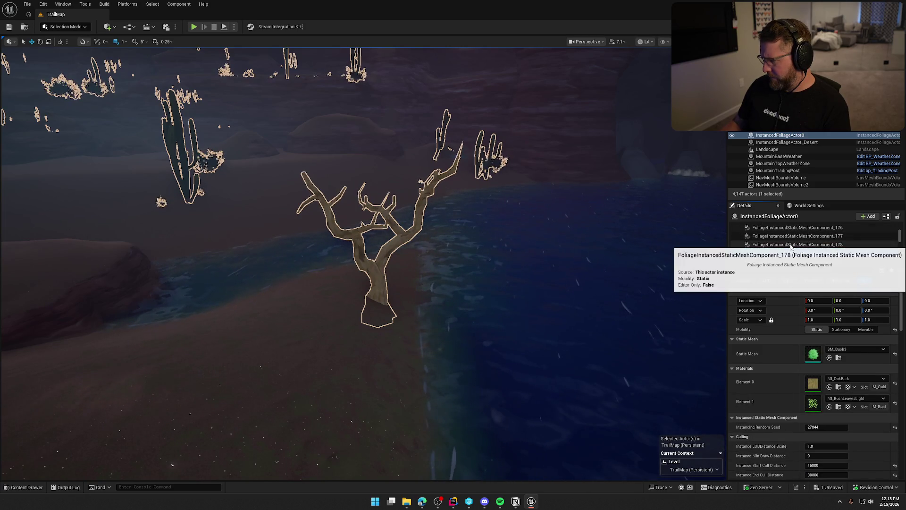
key(Down)
key(Down)
key(Down)
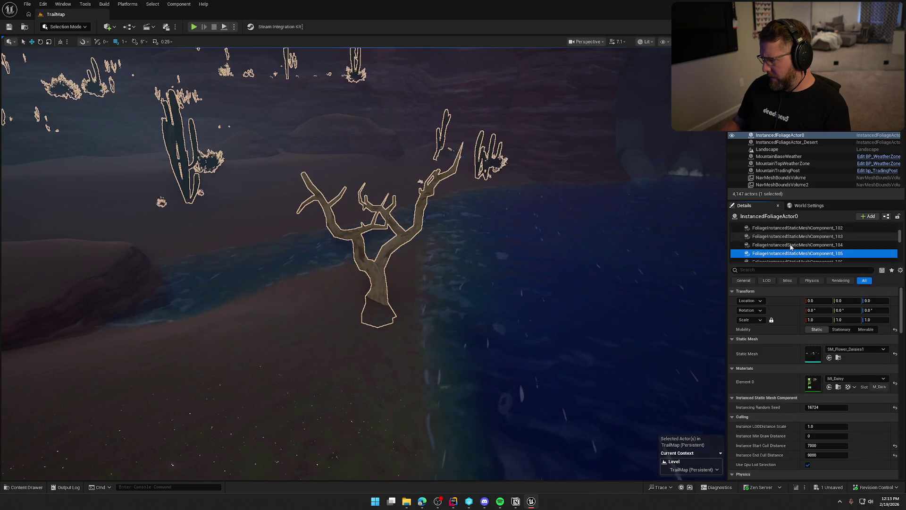
key(Down)
key(Down)
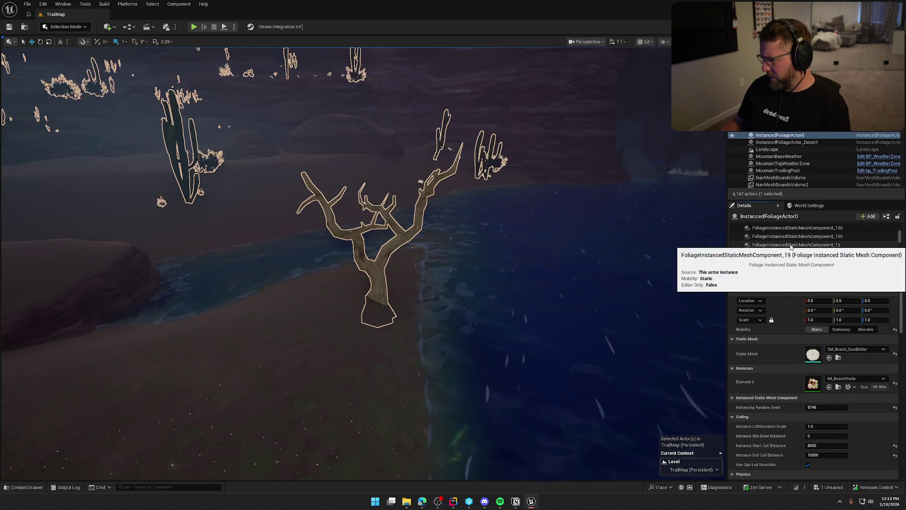
- Continue through SM_OakTree1, rock clump, flower, prickly pear, birch, cactus bulb and fir stump components
key(Down)
key(Down)
key(Down)
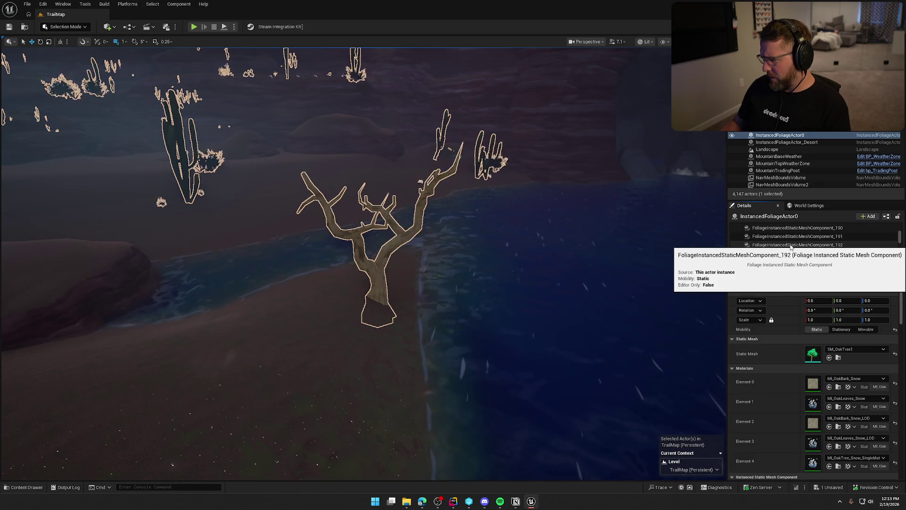
key(Down)
key(Down)
key(Down)
key(Down)
key(Down)
key(Down)
key(Down)
key(Down)
key(Down)
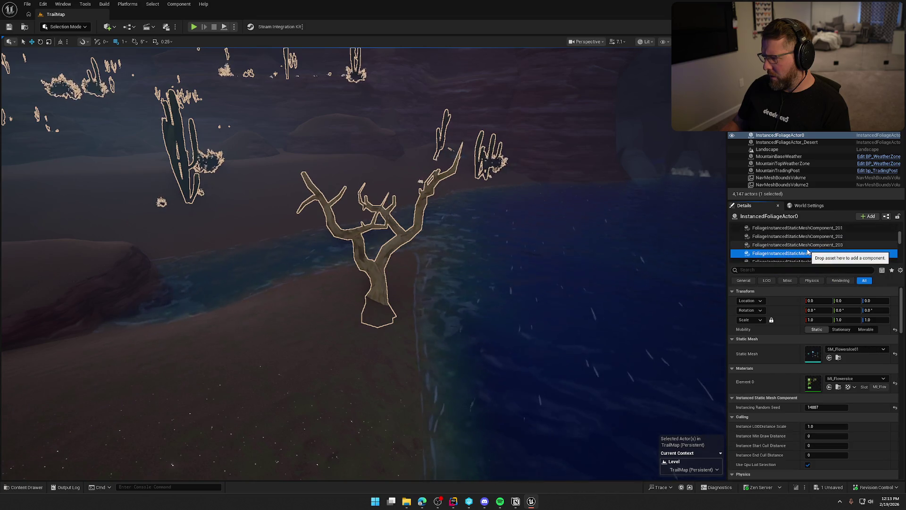
key(Down)
key(Down)
key(Down)
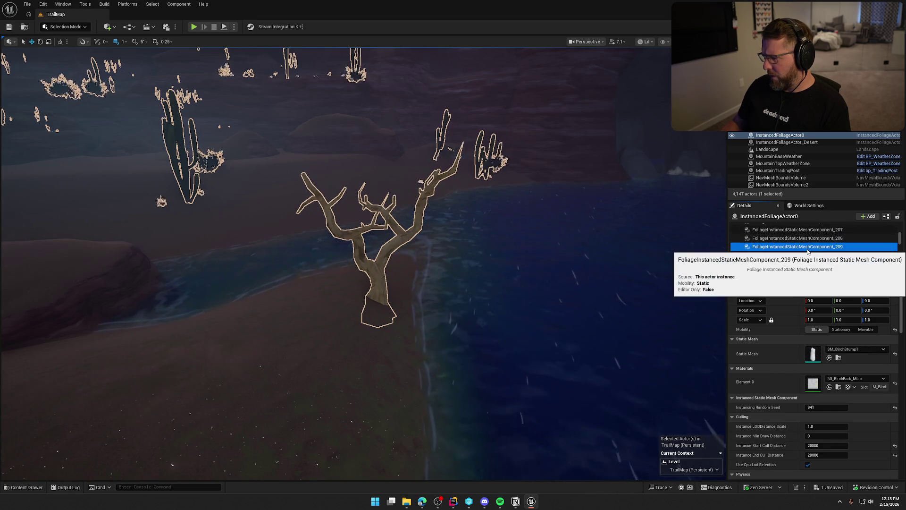
key(Down)
key(Down)
key(Down)
key(Down)
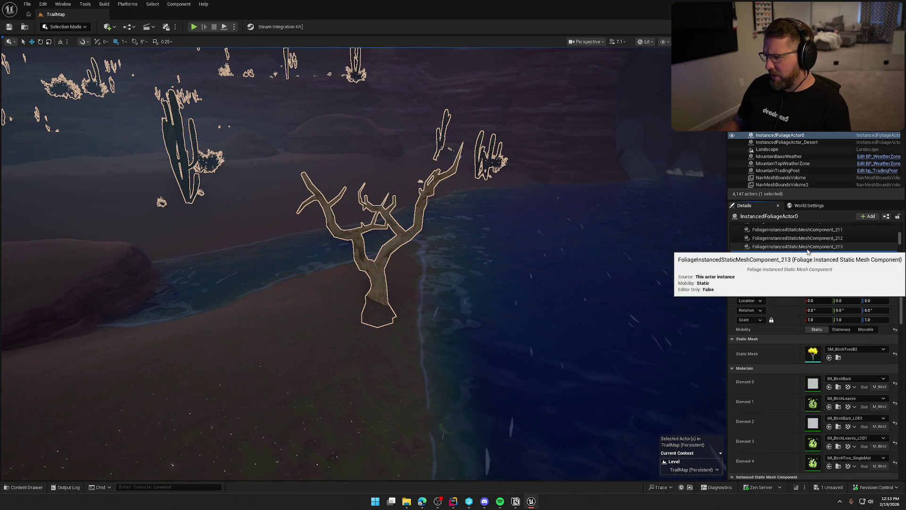
key(Down)
key(Down)
key(Down)
key(Down)
key(Down)
key(Down)
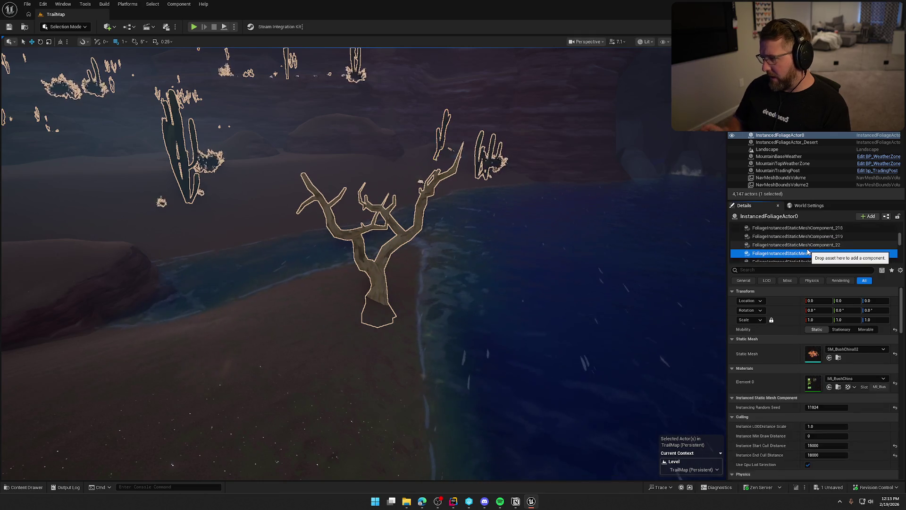
key(Down)
key(Down)
key(Down)
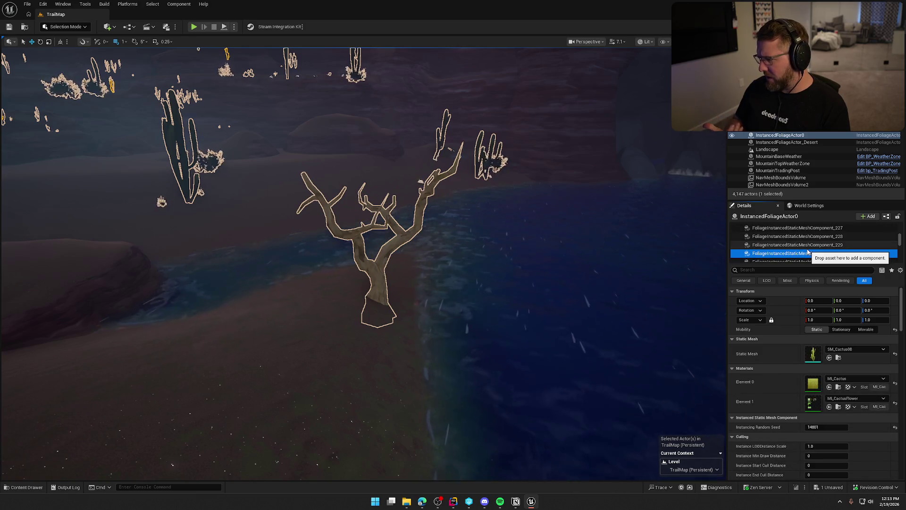
key(Down)
key(Down)
key(Down)
key(Down)
key(Down)
key(Down)
key(Down)
key(Down)
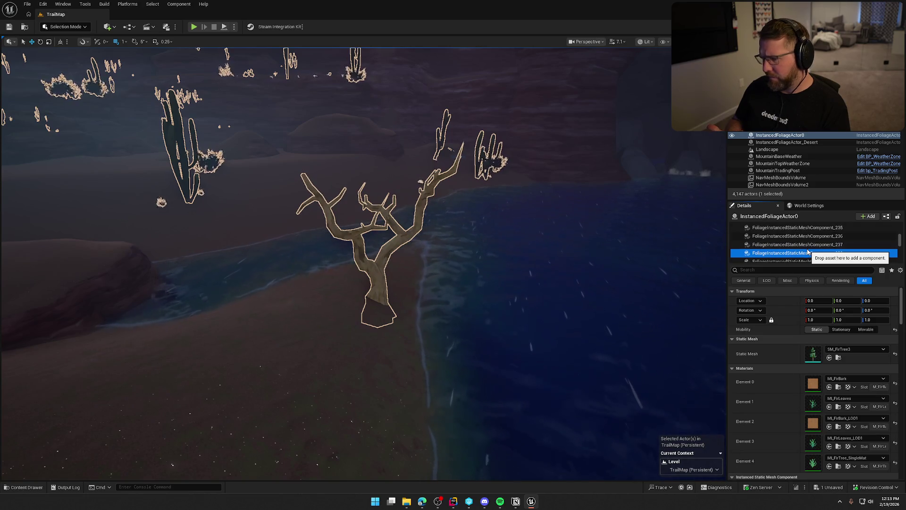
- Step back to the desert twig roots component and inspect its material
key(Up)
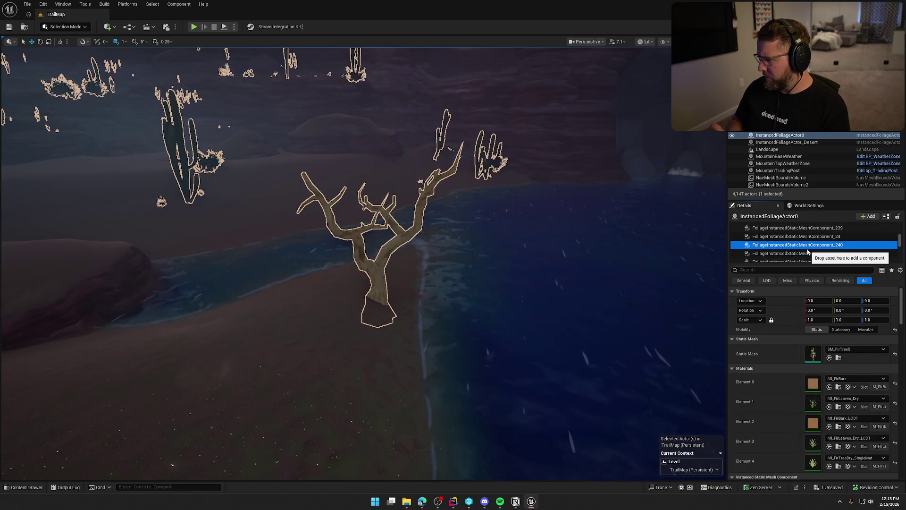
key(Up)
key(Down)
key(Up)
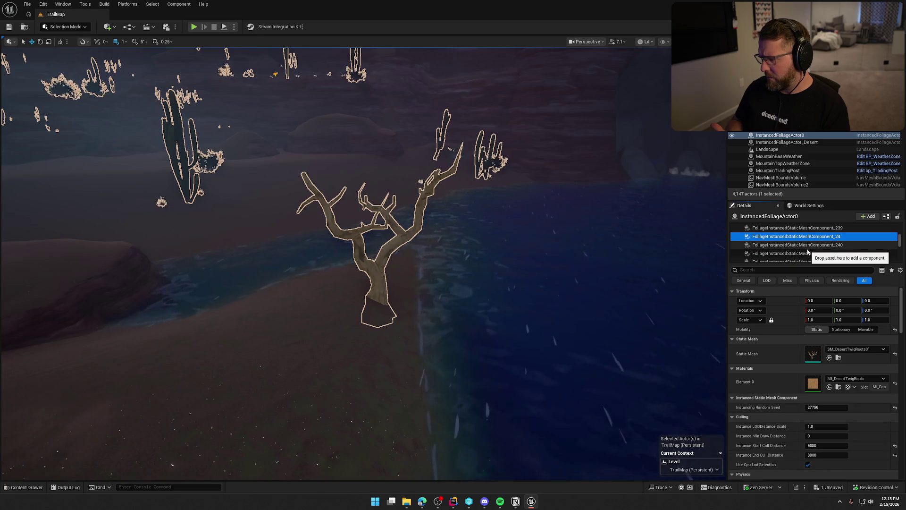
click(813, 388)
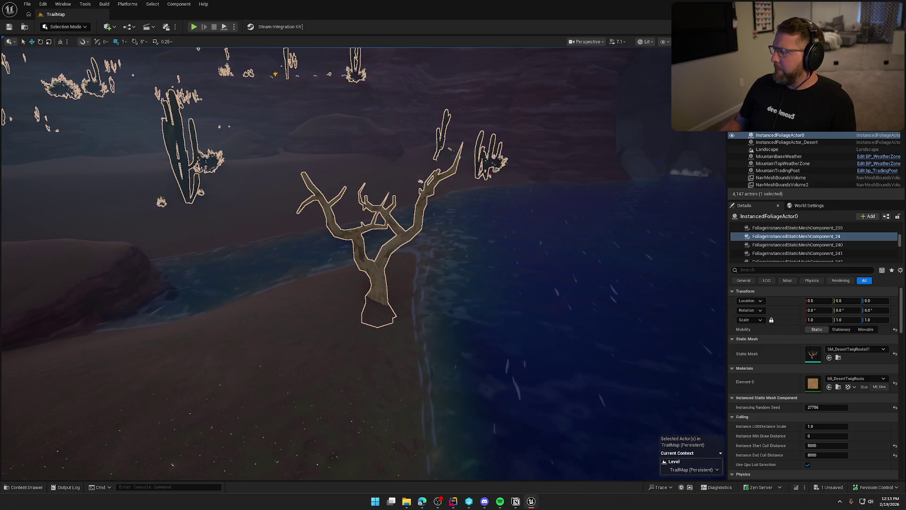
- From SM_FirTree5, step down to desert bush Component_25 and browse to its SM_DesertBush03 mesh
click(821, 246)
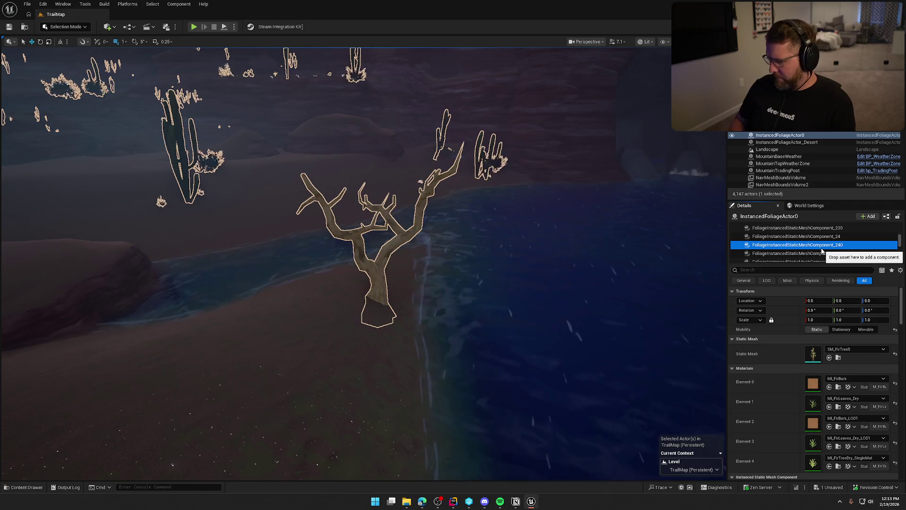
key(Down)
key(Down)
key(Down)
key(Down)
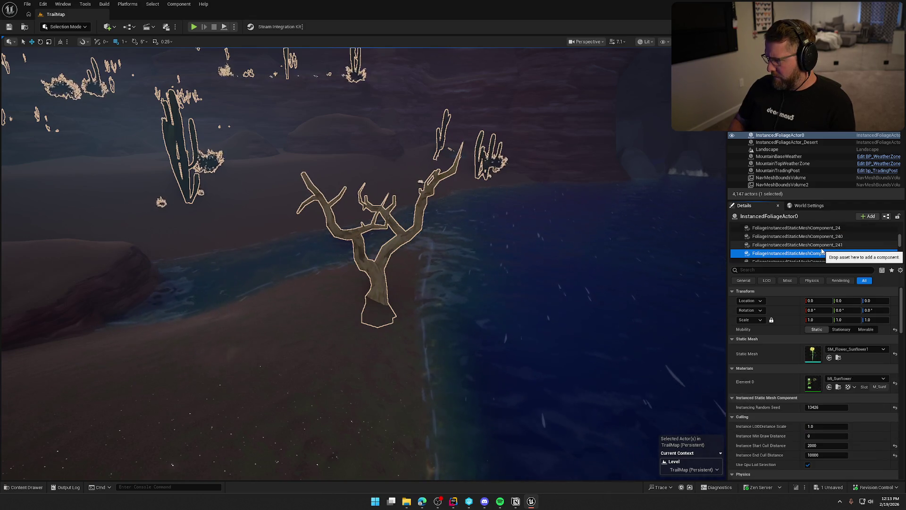
key(Down)
key(Down)
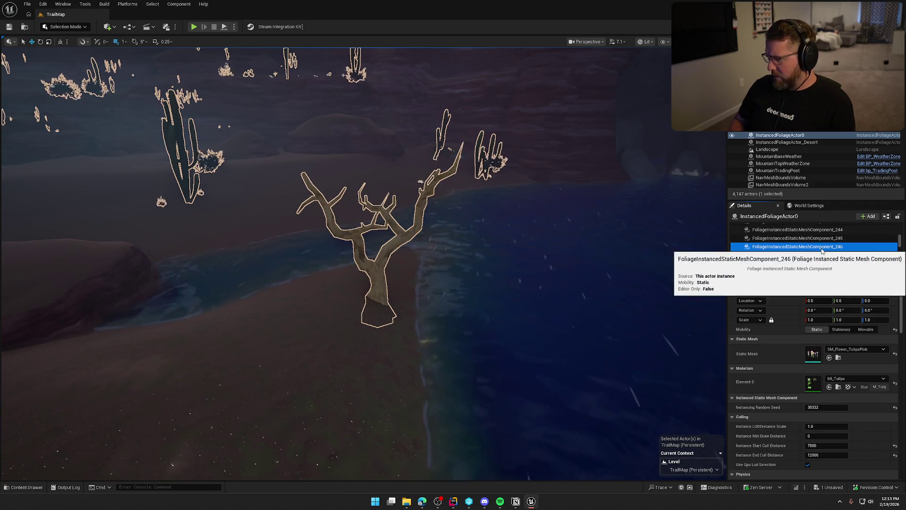
key(Down)
key(Down)
key(Down)
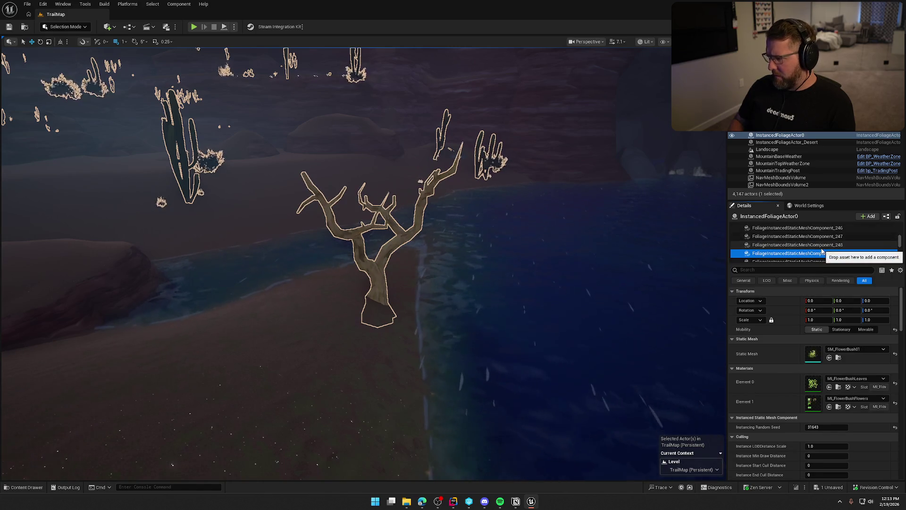
key(Down)
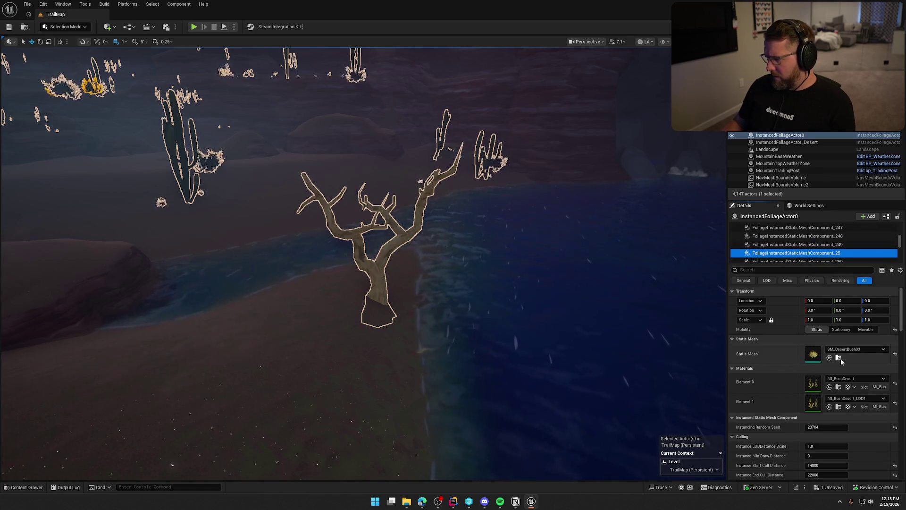
click(830, 357)
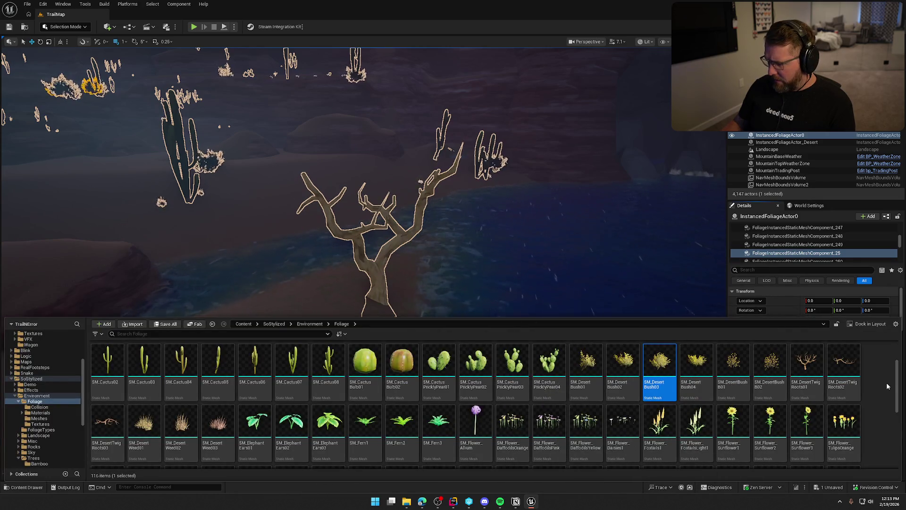
- Look through the Foliage folder and its Meshes subfolder, select SM_DesertTwigRoots01, then close the drawer
scroll(871, 385, down, 1)
scroll(831, 376, down, 3)
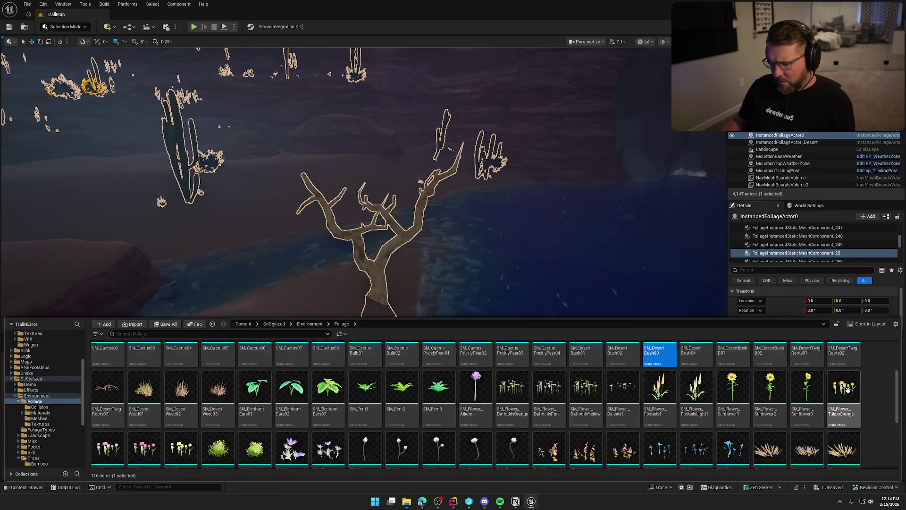
scroll(848, 390, down, 10)
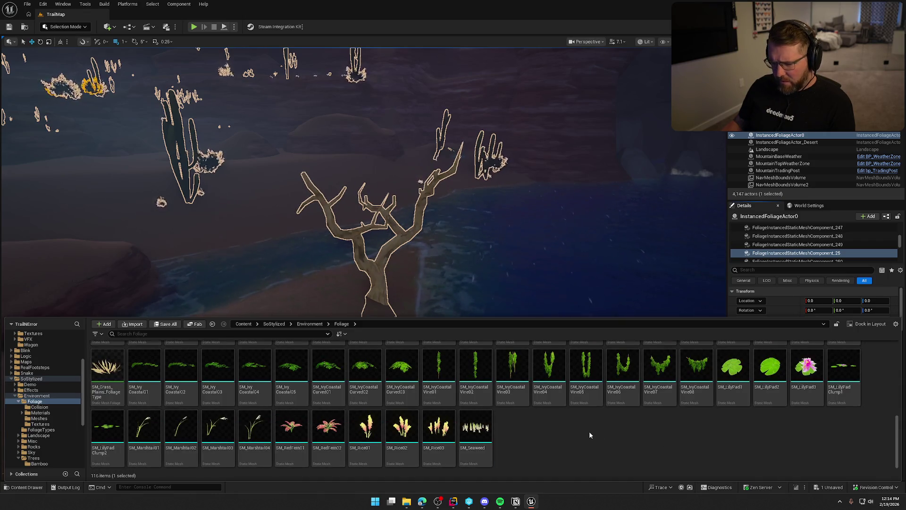
scroll(590, 432, up, 12)
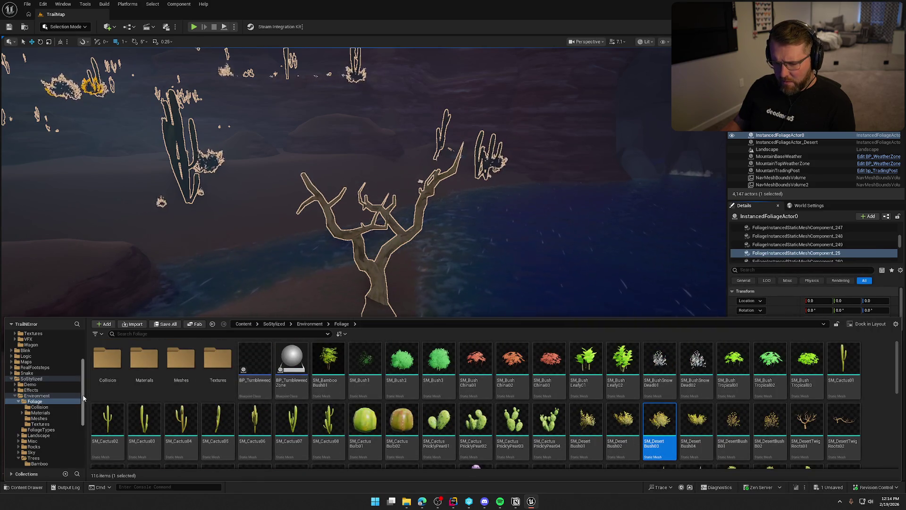
double_click(179, 361)
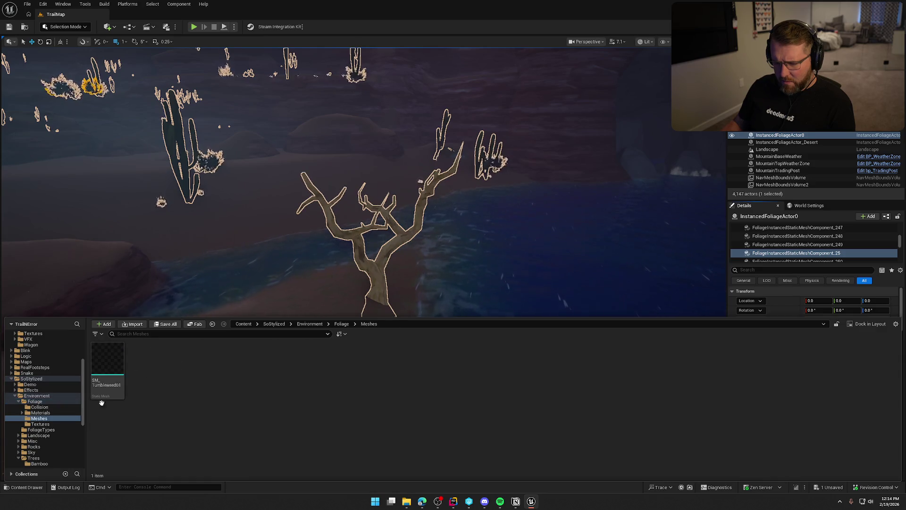
click(34, 401)
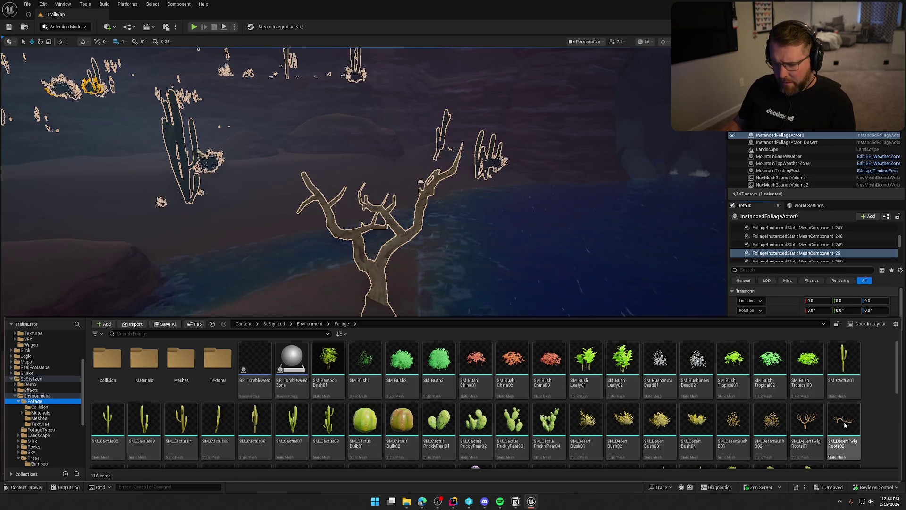
scroll(843, 421, down, 1)
scroll(823, 429, up, 1)
click(810, 427)
key(ctrl+space)
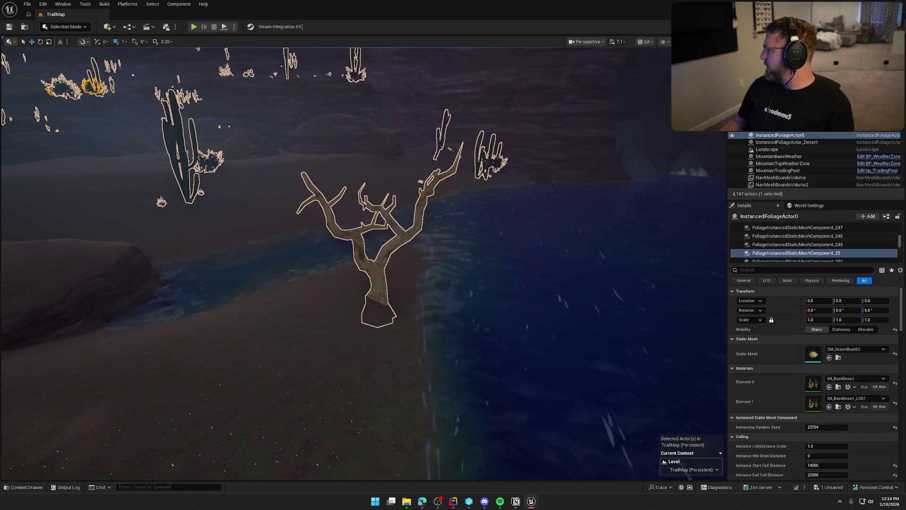
- Confirm MI_BushDesert's emissive strength is 0.0, close it, deselect the tree, and reopen the Foliage assets
double_click(814, 384)
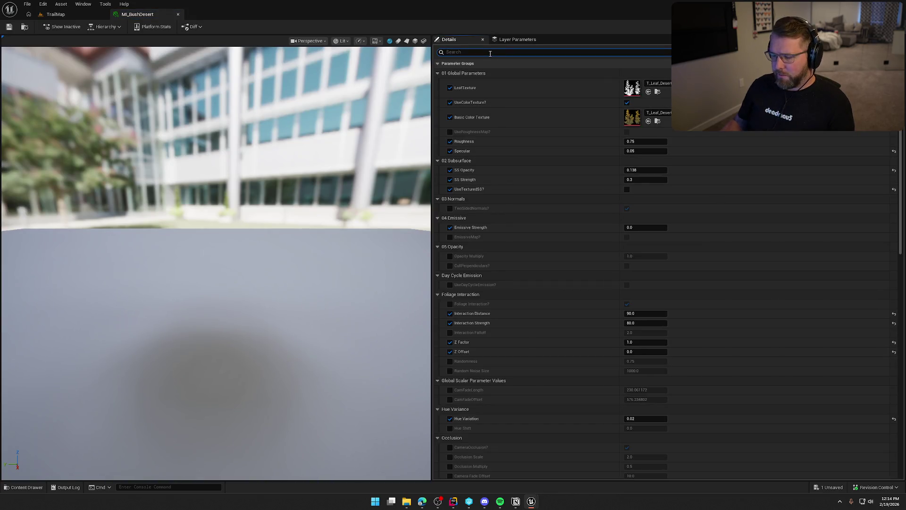
text(ems)
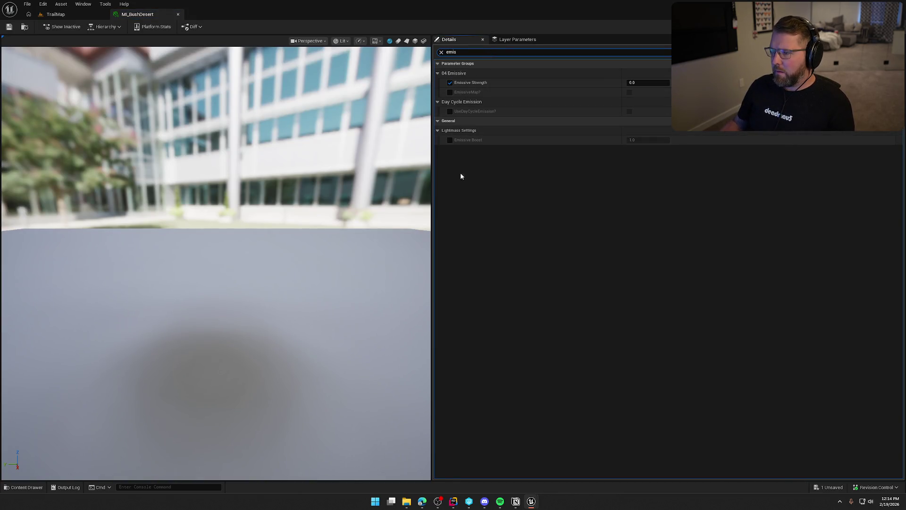
middle_click(149, 17)
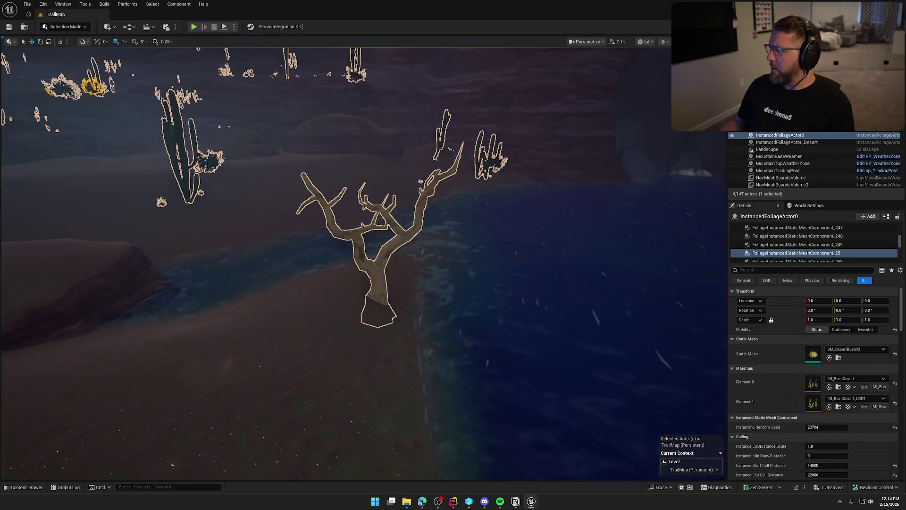
key(Escape)
scroll(419, 180, down, 5)
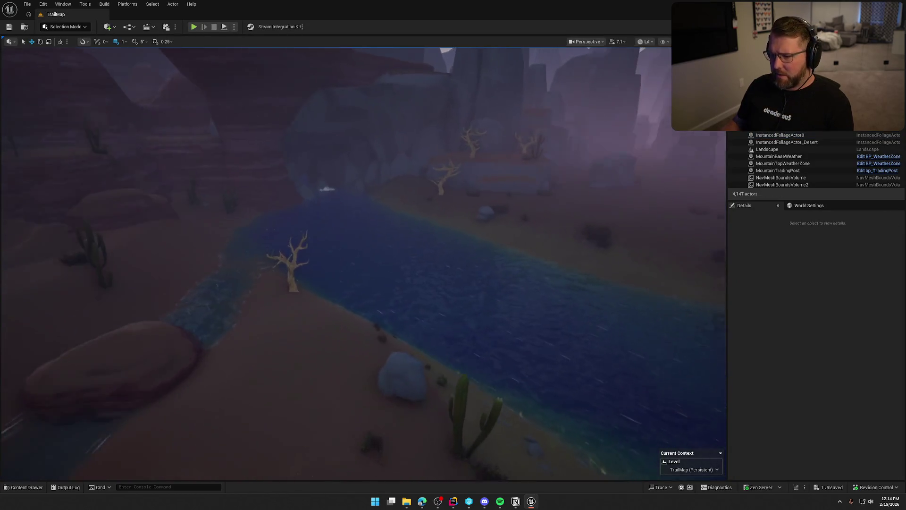
scroll(345, 243, down, 3)
key(ctrl+space)
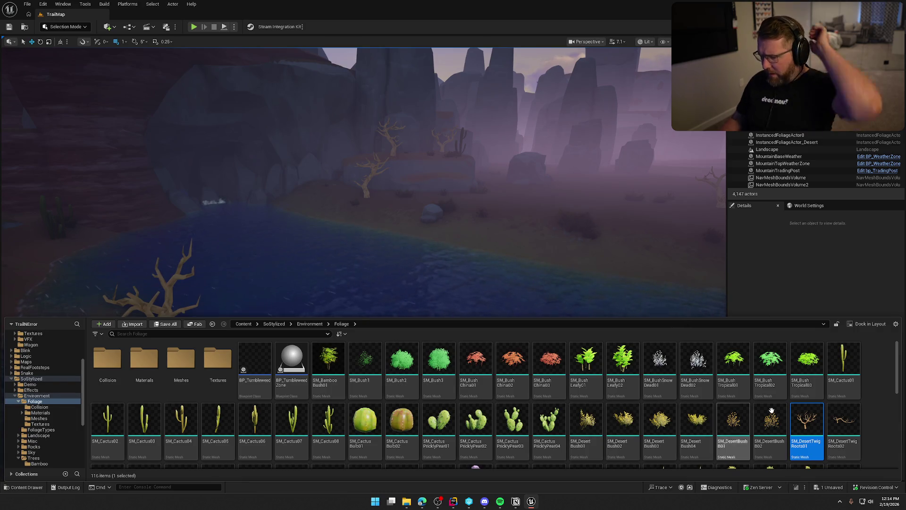
- Browse past Bamboo and Birch to the Trees > China folder and select SM_KnotwoodDead01
click(874, 378)
scroll(875, 385, down, 2)
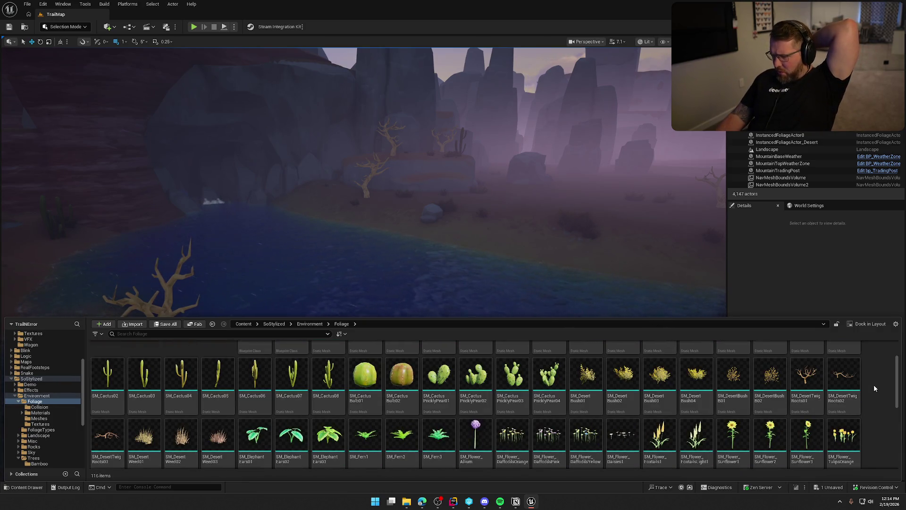
scroll(874, 388, down, 1)
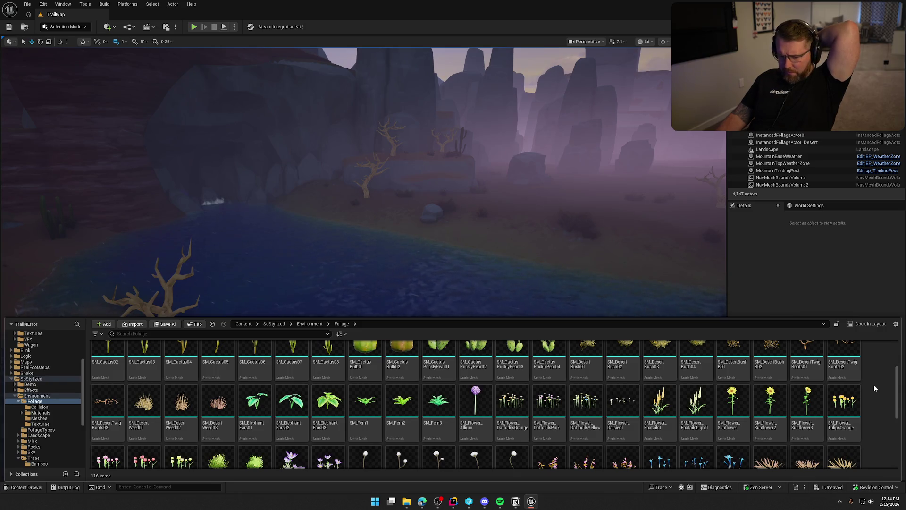
scroll(874, 388, down, 2)
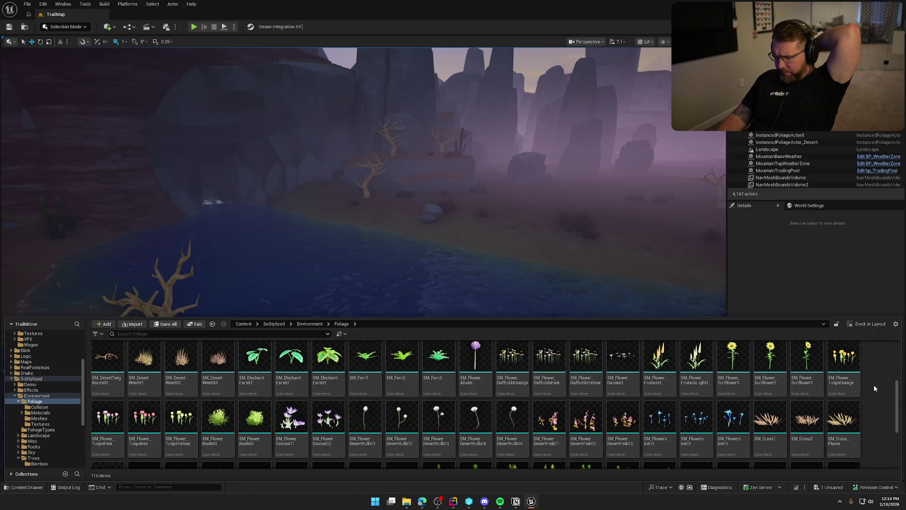
scroll(873, 384, down, 2)
scroll(874, 384, down, 2)
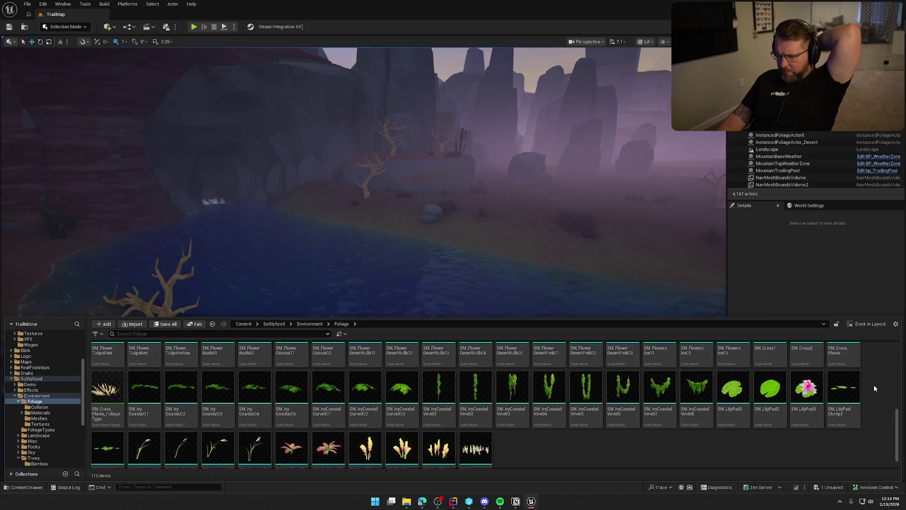
scroll(874, 384, down, 1)
scroll(874, 384, up, 8)
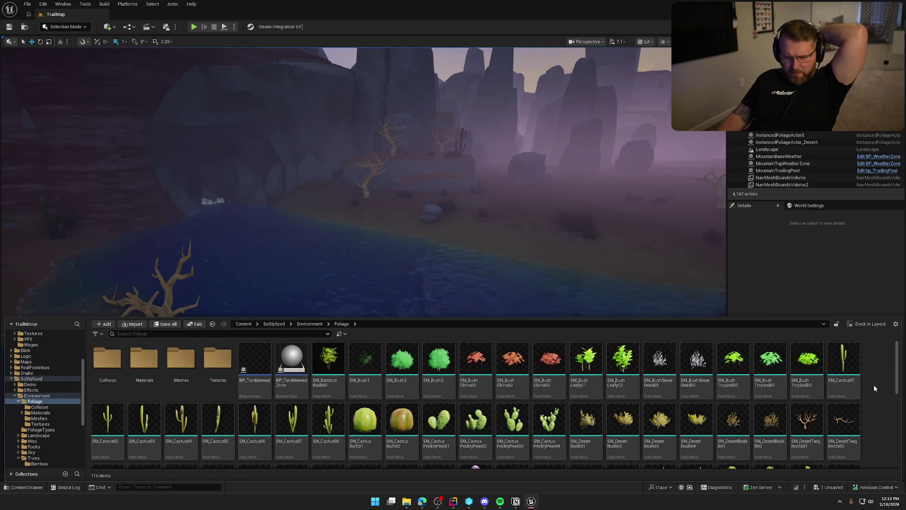
click(18, 401)
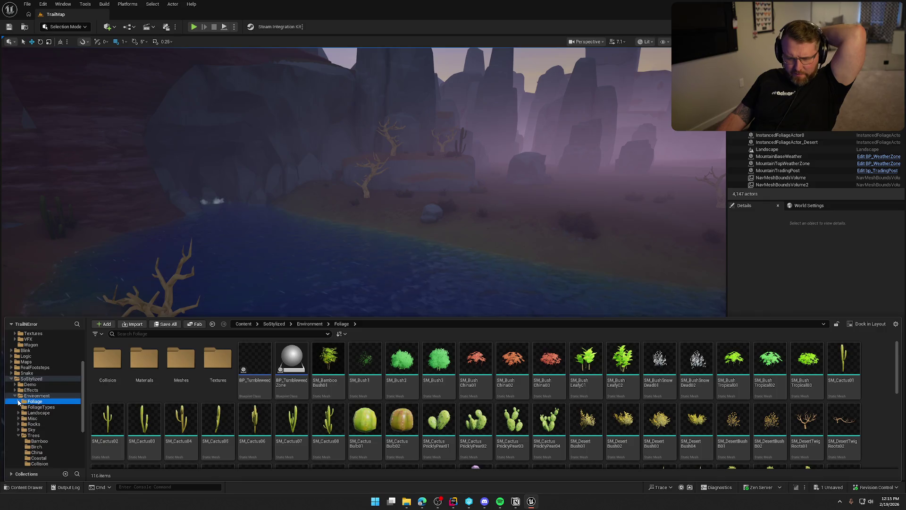
scroll(46, 440, down, 2)
click(49, 407)
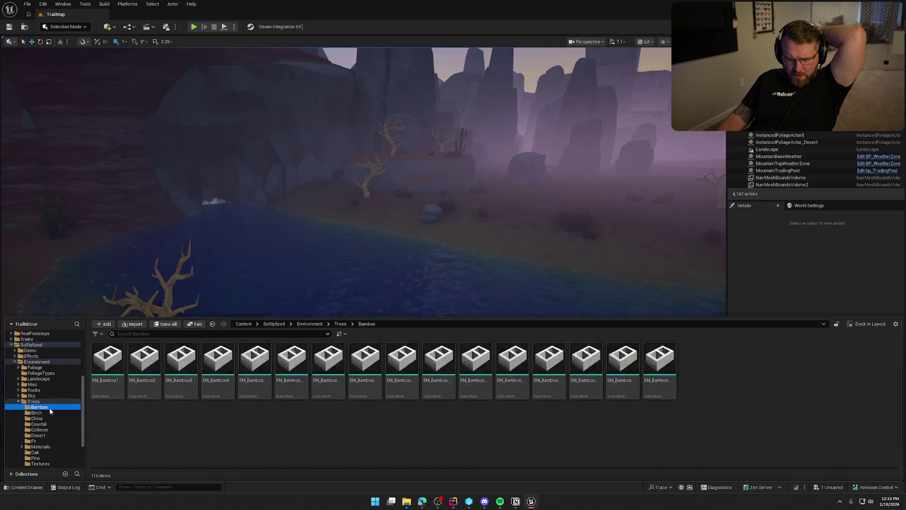
click(46, 412)
click(47, 418)
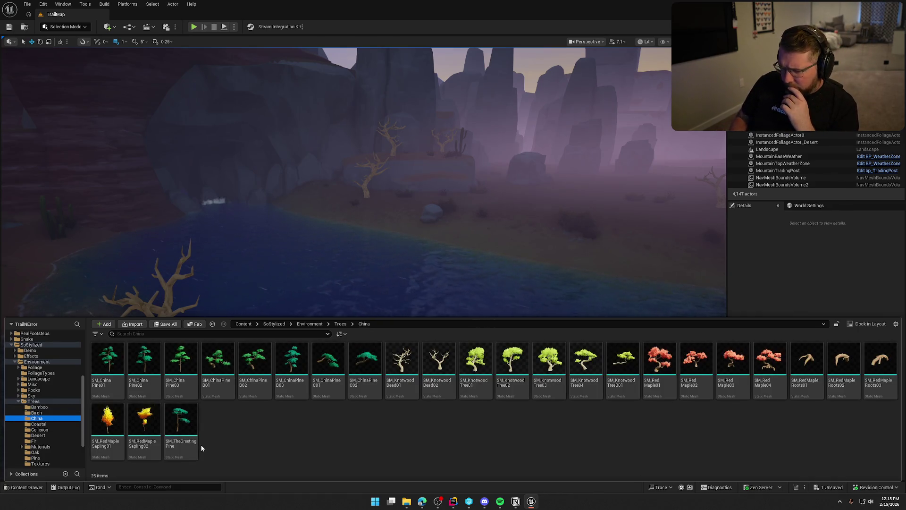
click(401, 377)
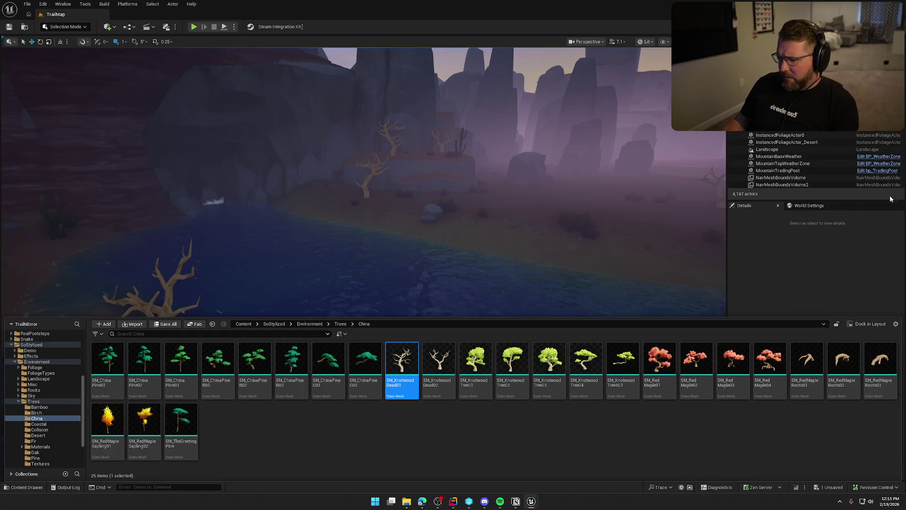
- Save all level changes, fly up to look down the river, then reopen the Content Drawer
click(863, 204)
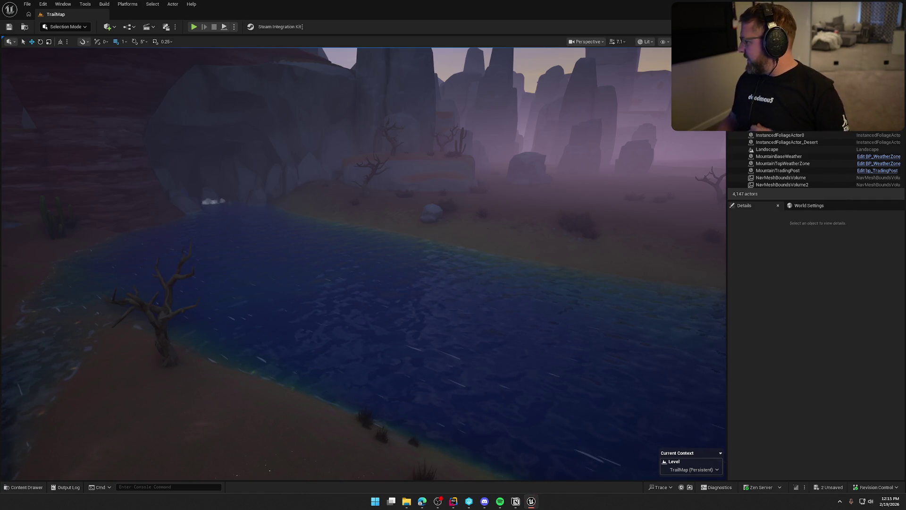
key(ctrl+s)
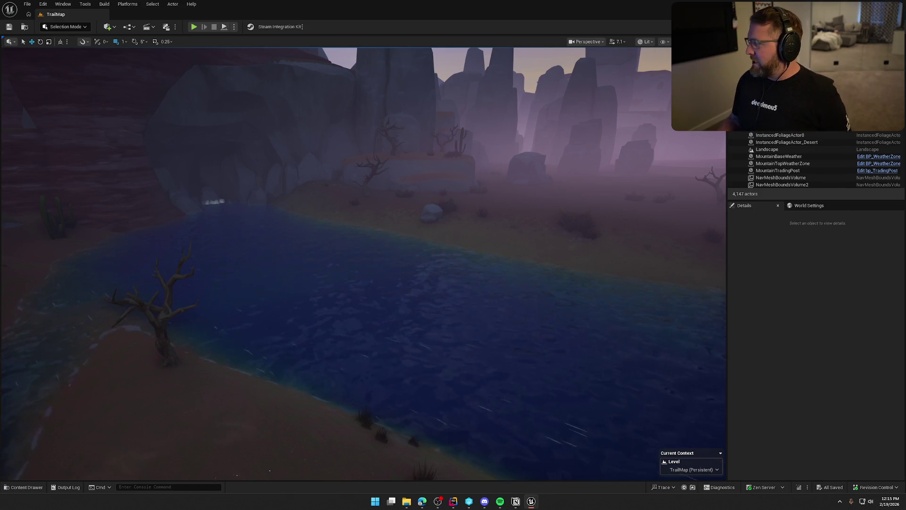
drag(614, 255, 538, 176)
click(556, 253)
key(Escape)
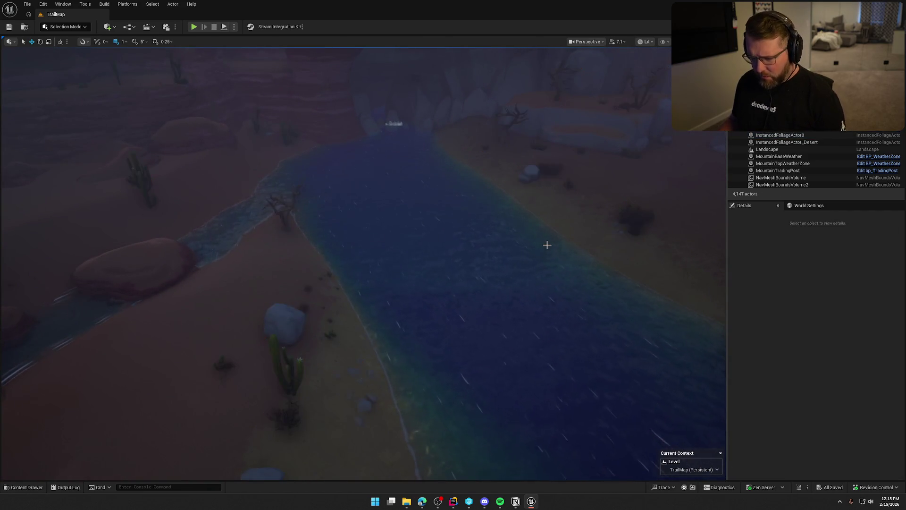
key(ctrl+space)
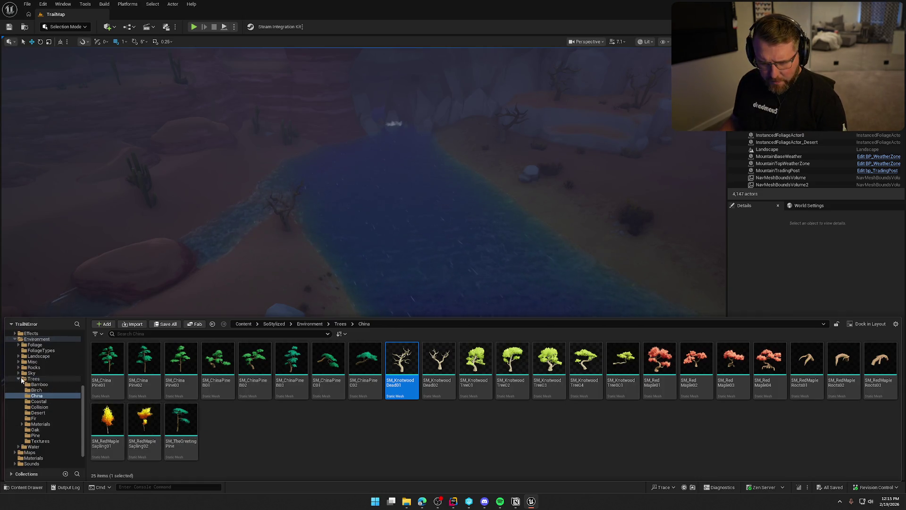
- Review the Desert and Classic rock meshes, selecting SM_BoulderClassic1
click(20, 379)
click(34, 407)
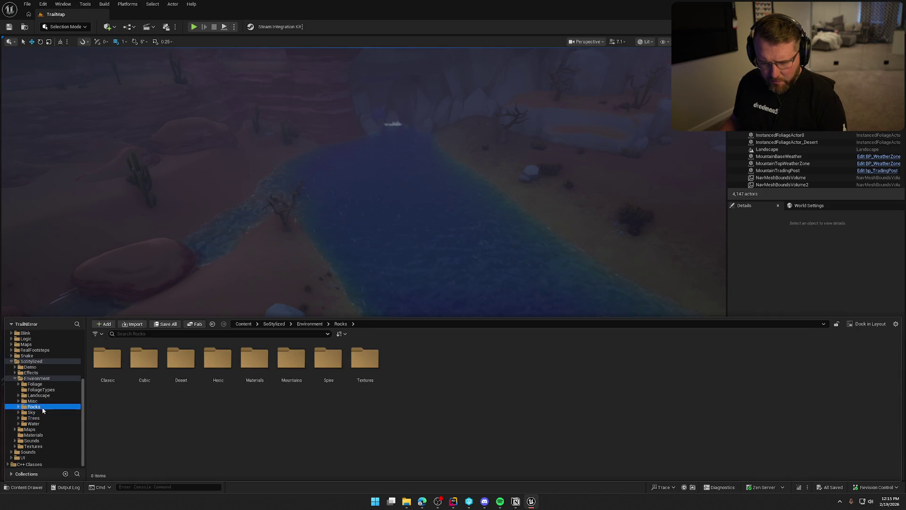
double_click(181, 360)
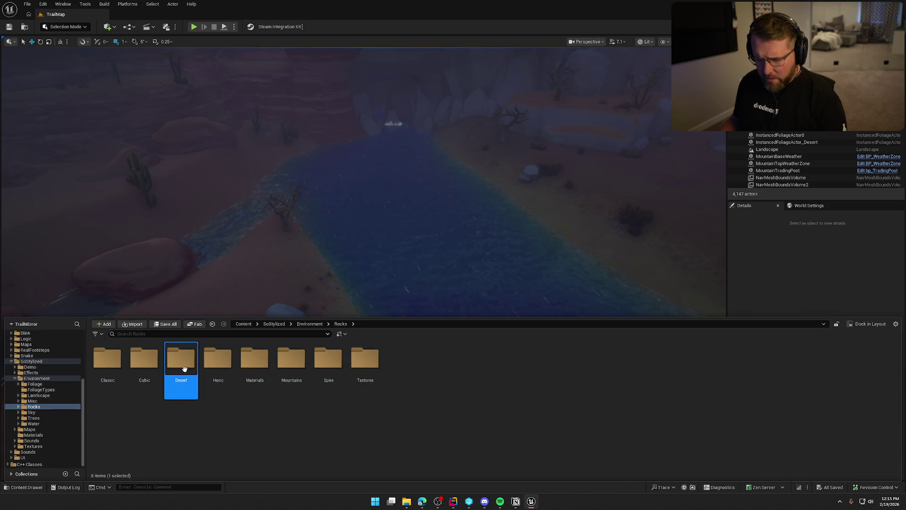
scroll(243, 414, down, 5)
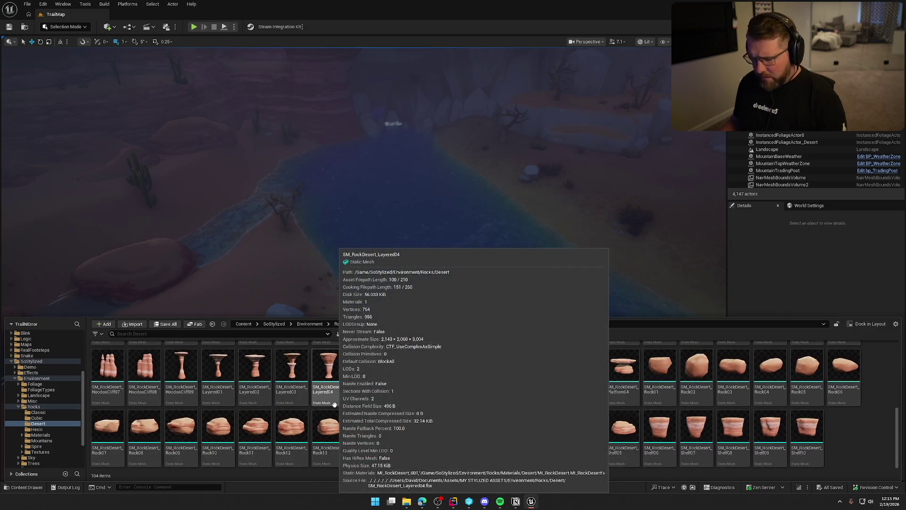
click(38, 412)
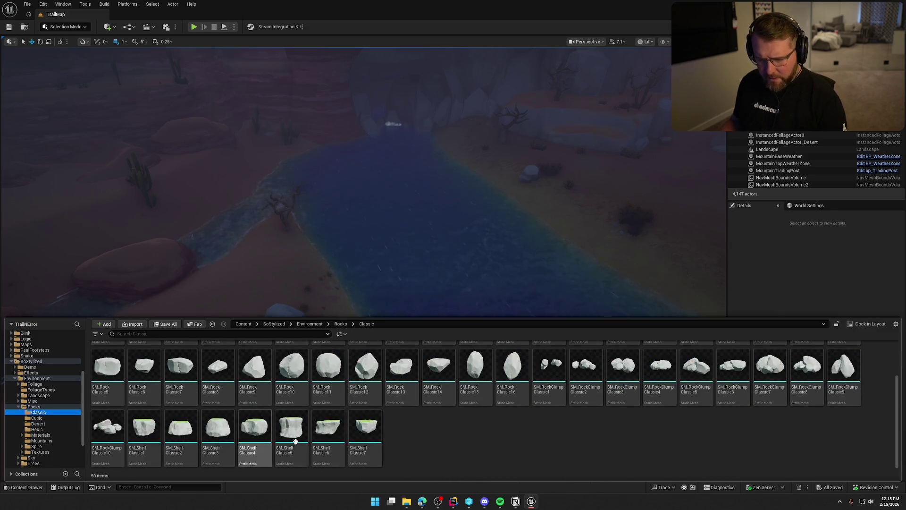
click(108, 361)
key(ctrl+space)
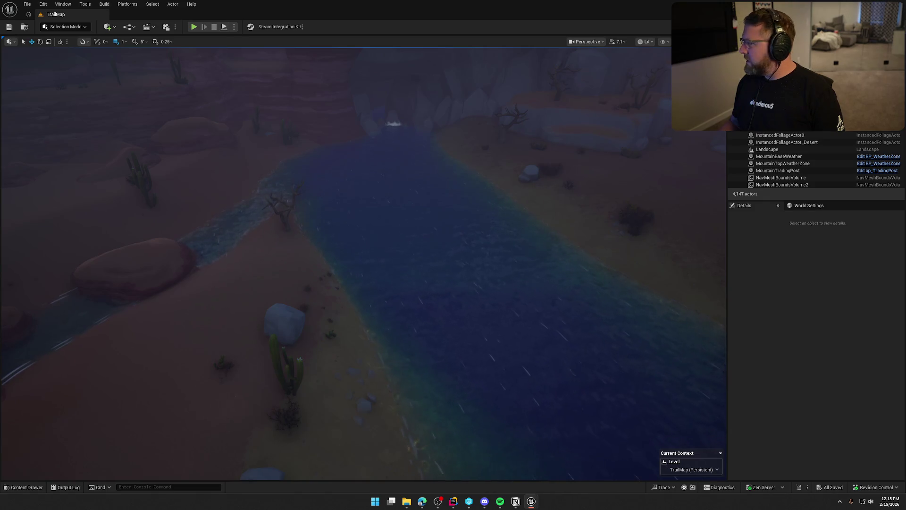
key(ctrl+space)
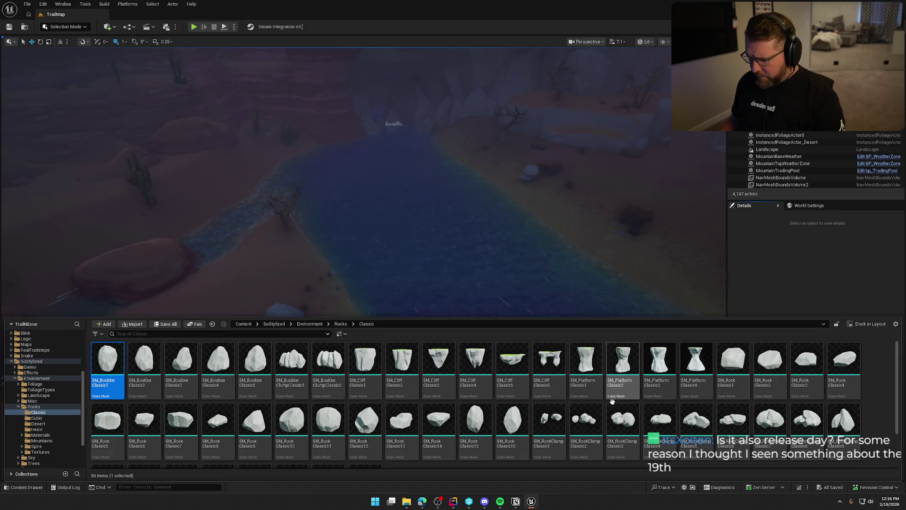
- Open the Cubic rock meshes and review SM_CubicCliffPieces01 in its mesh editor before closing it
scroll(617, 398, down, 2)
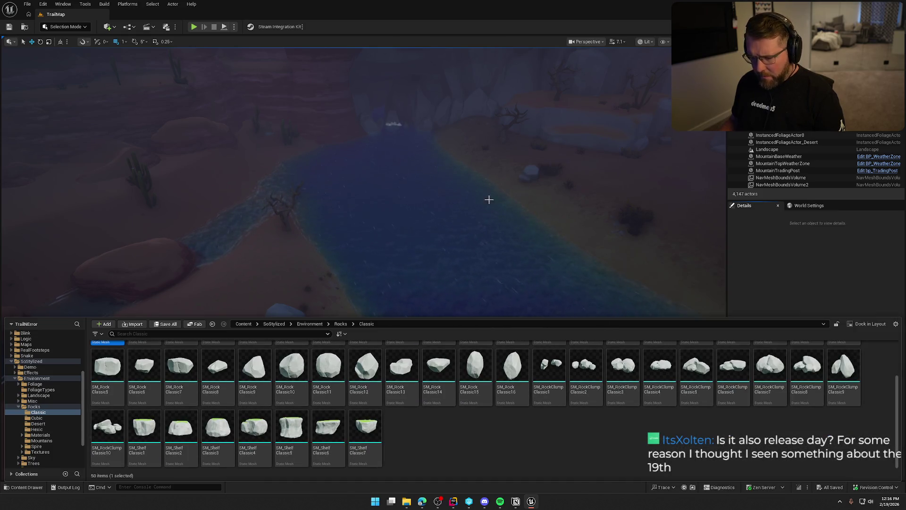
click(38, 419)
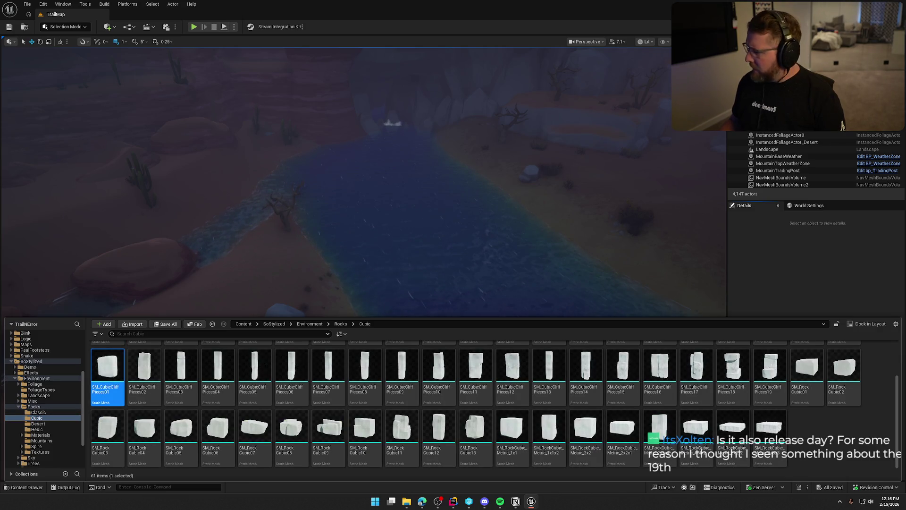
key(ctrl+space)
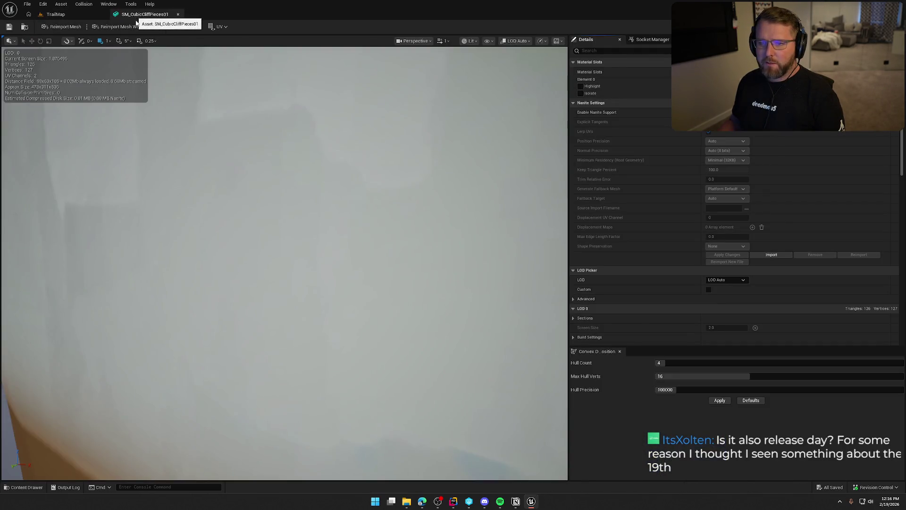
middle_click(136, 21)
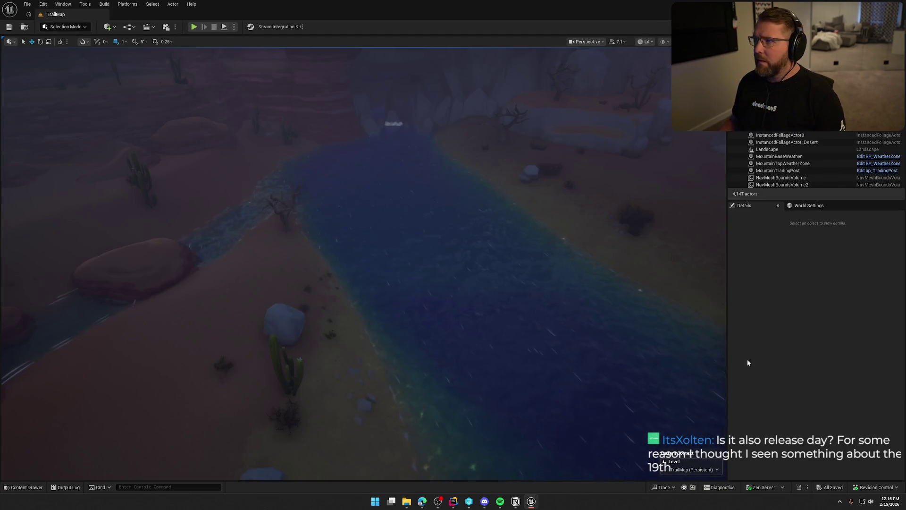
key(ctrl+space)
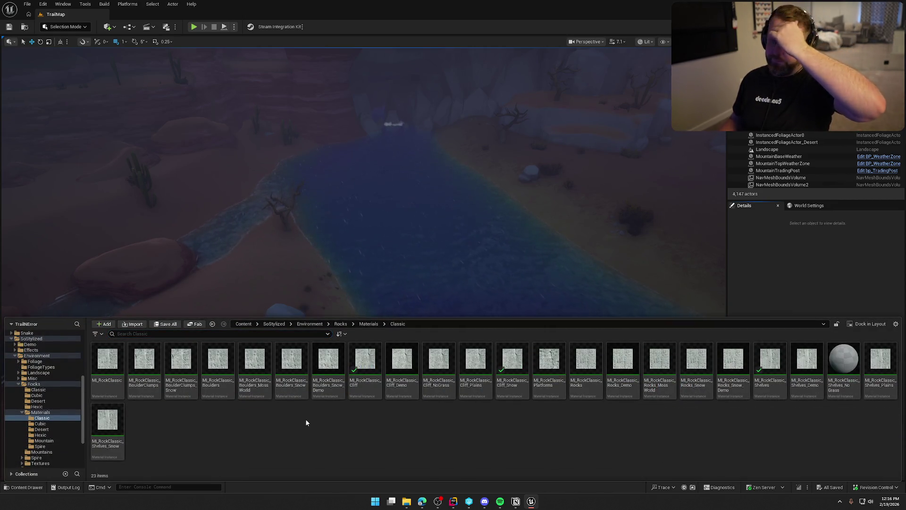
click(109, 385)
key(ctrl+a)
right_click(108, 386)
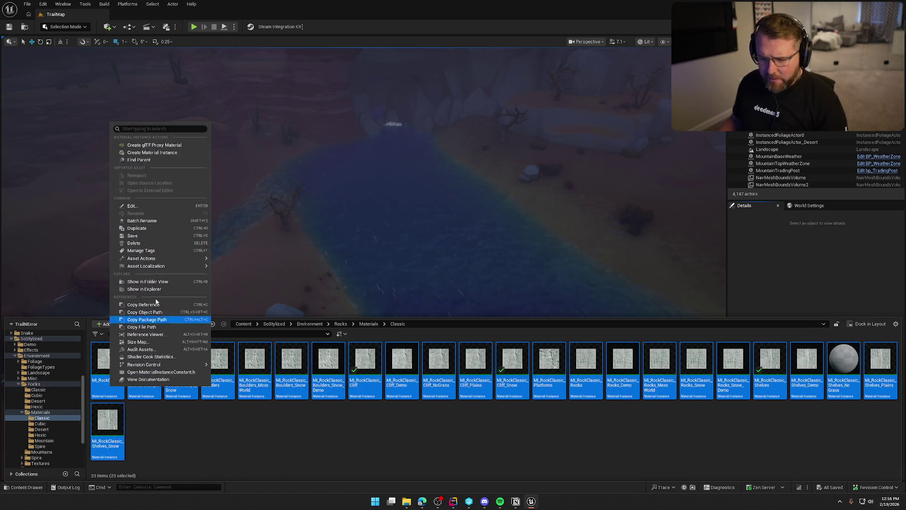
mouse_move(167, 268)
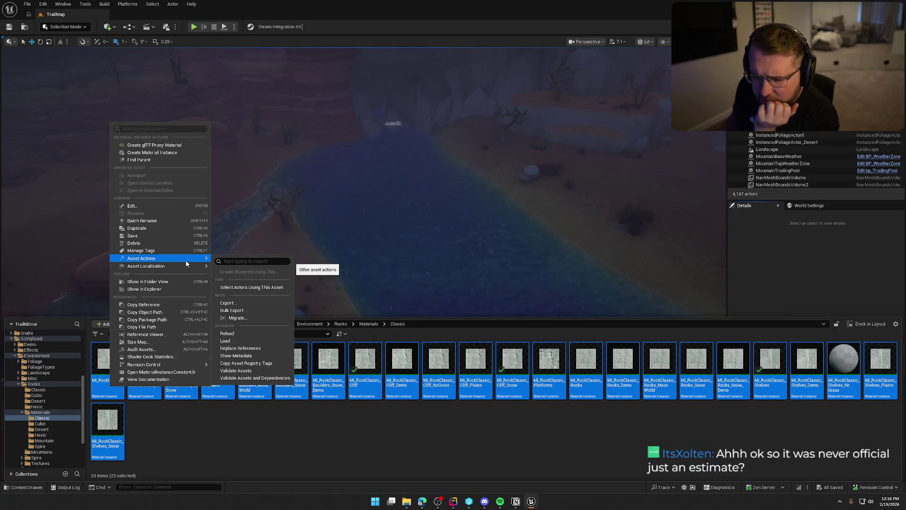
click(158, 426)
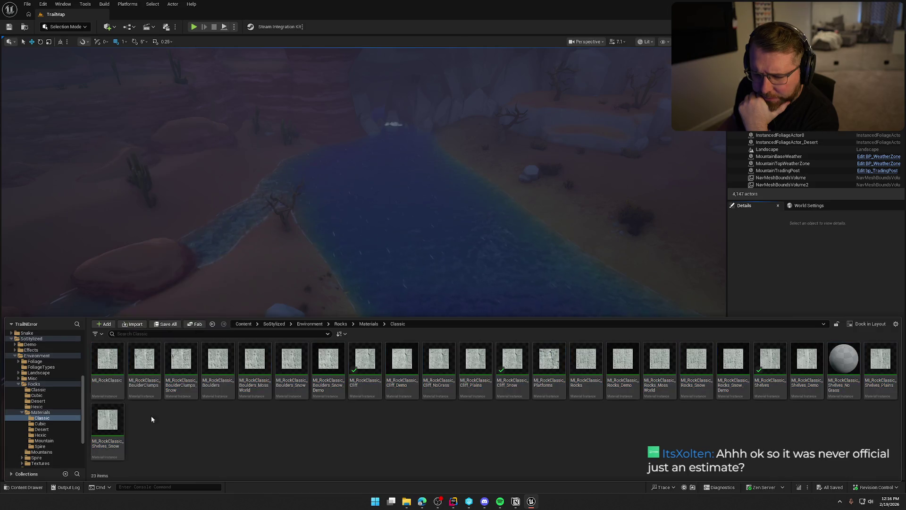
key(ctrl+space)
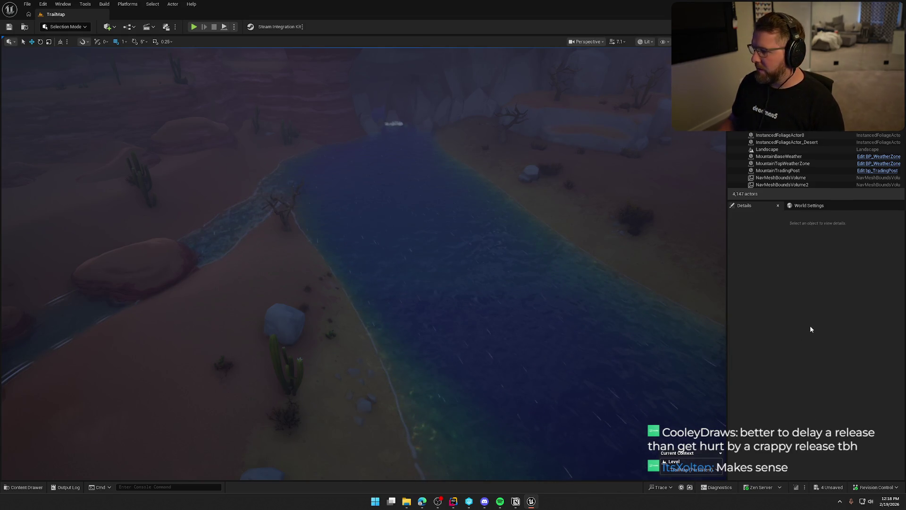
- Save the level, then select MI_RockClassic_Rocks_Demo among the Classic rock material instances
key(ctrl+s)
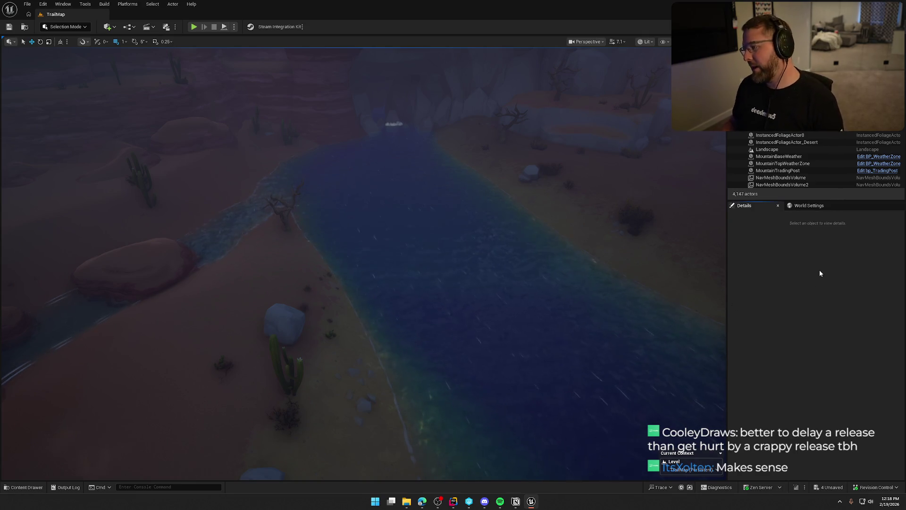
key(ctrl+space)
click(628, 360)
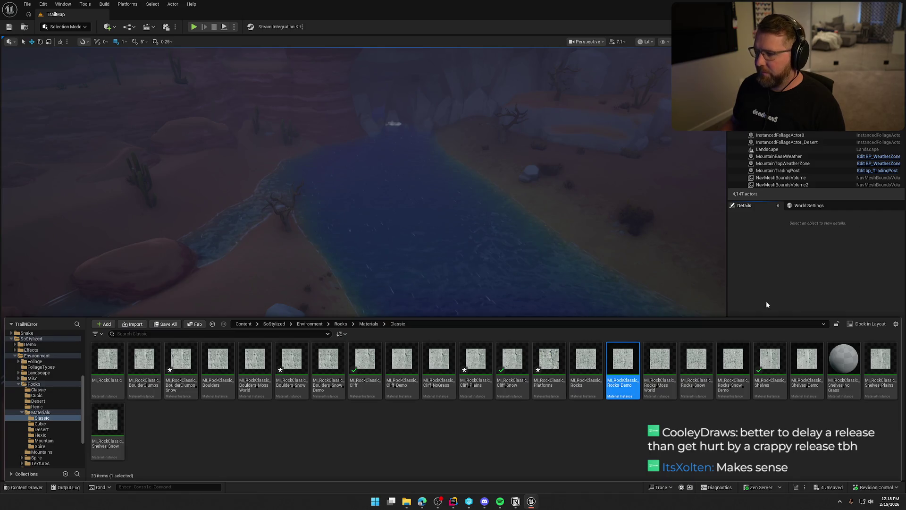
- Check the emissive parameters on Rocks_Demo and pick Rocks_Moss_World
key(ctrl+space)
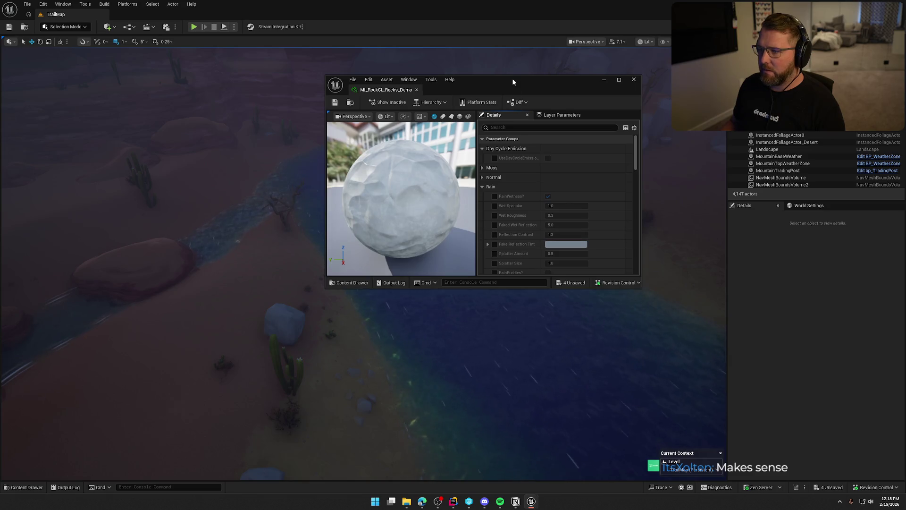
double_click(512, 78)
click(513, 53)
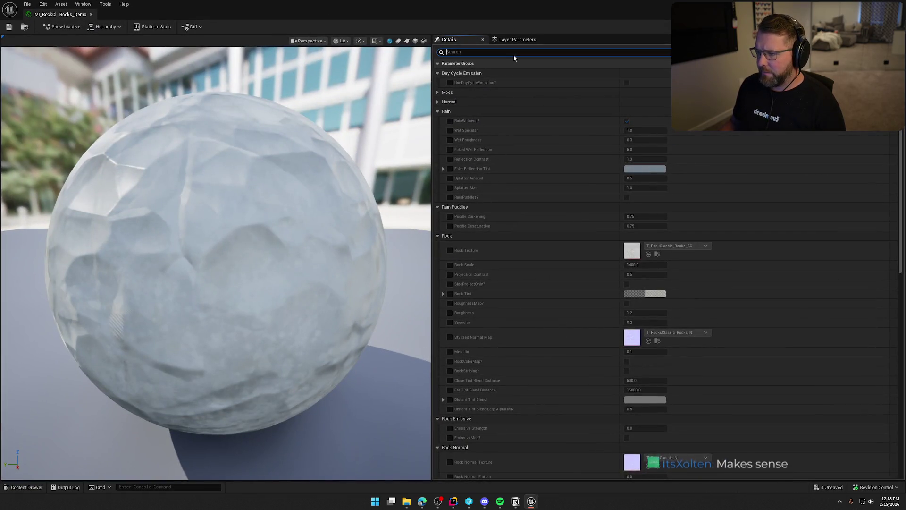
text(emis)
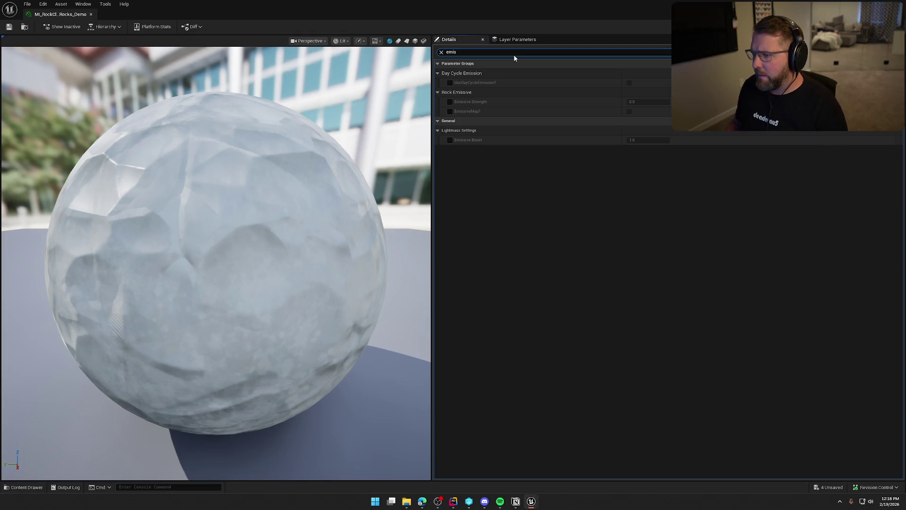
key(ctrl+space)
click(660, 352)
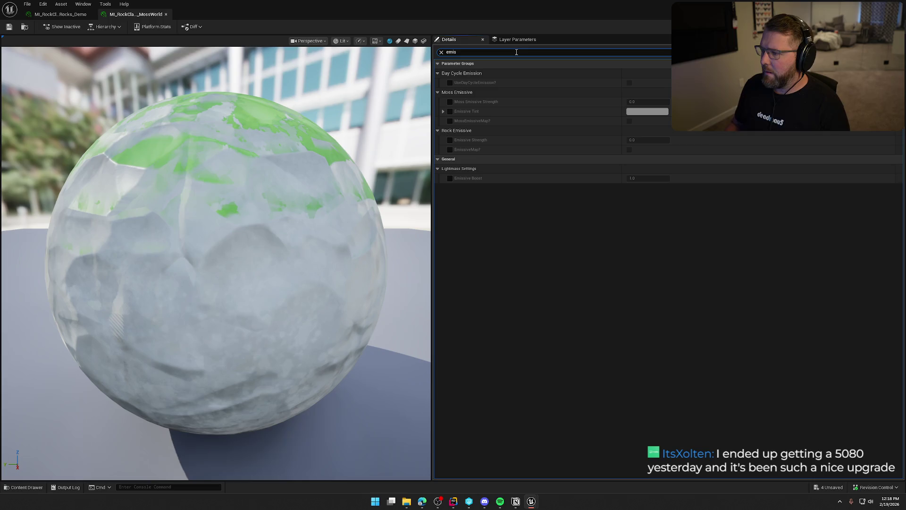
- On Rocks_Snow, override Snow Emission and lower it from 0.05 to 0.0
key(ctrl+space)
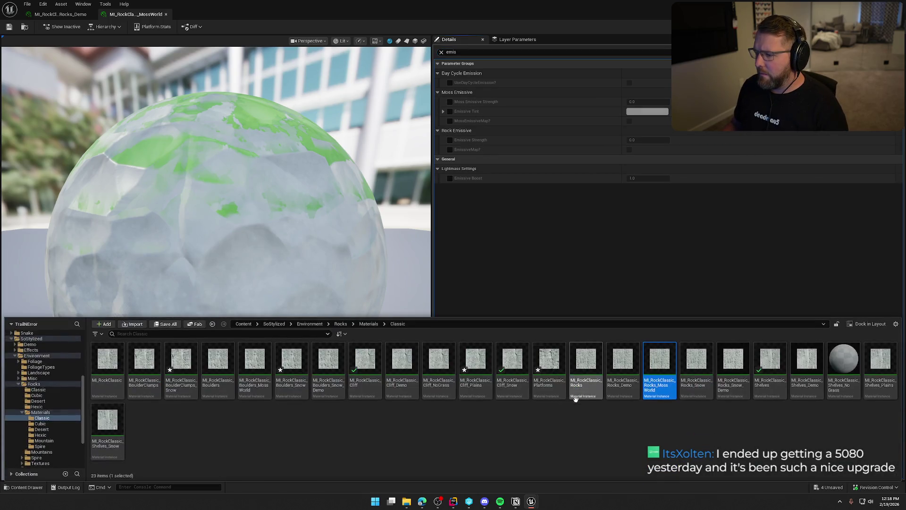
double_click(698, 361)
click(563, 52)
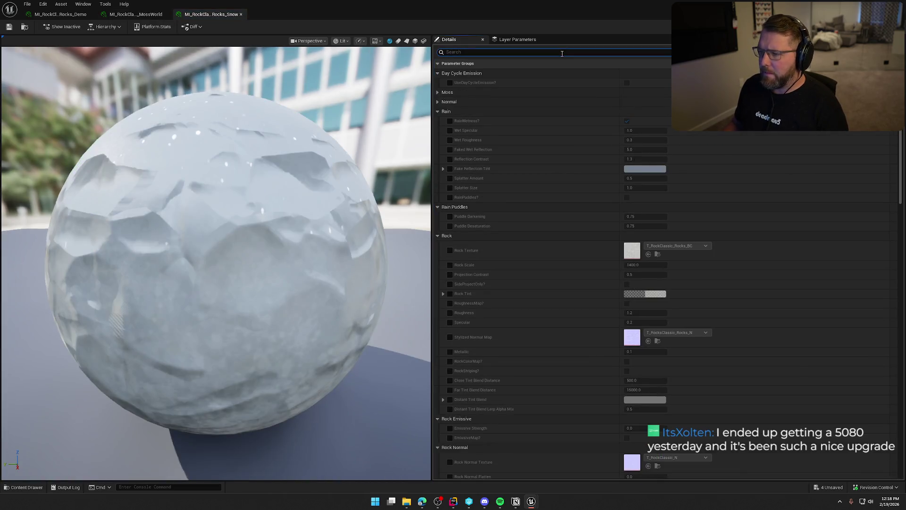
text(ems)
click(454, 131)
click(453, 131)
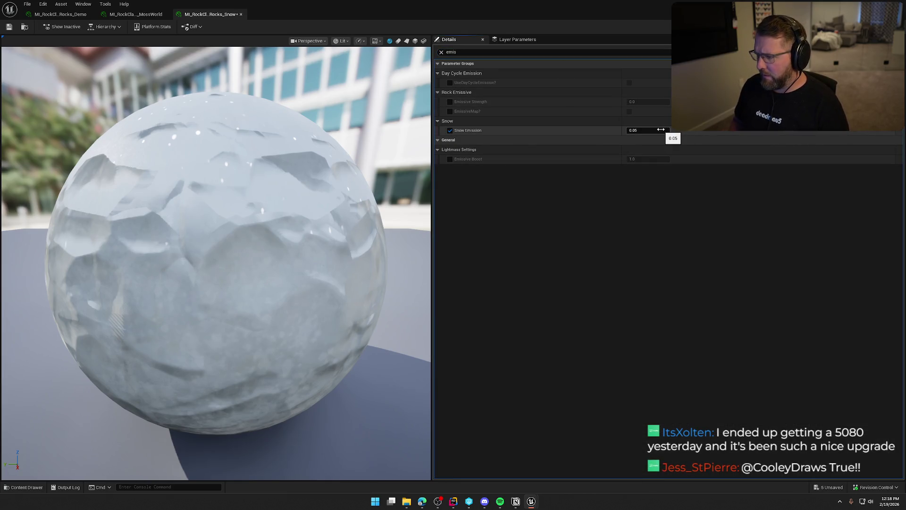
drag(661, 129, 646, 129)
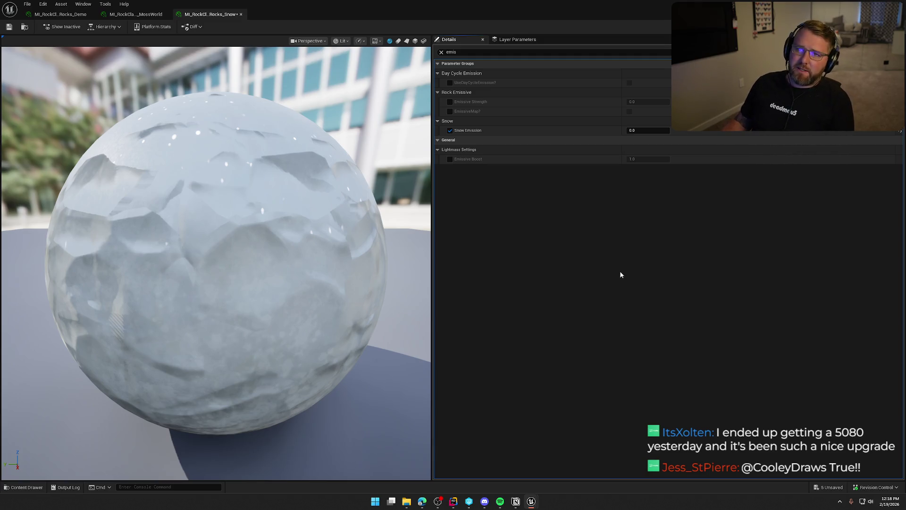
- Filter Rocks_Snow_Demo's parameters by 'emis' to review its emissive settings
key(ctrl+space)
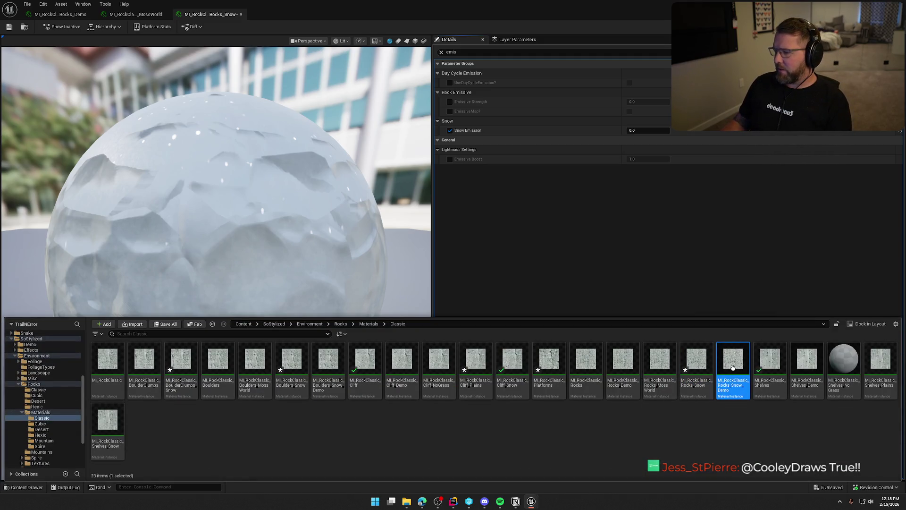
double_click(733, 364)
click(534, 53)
text(em)
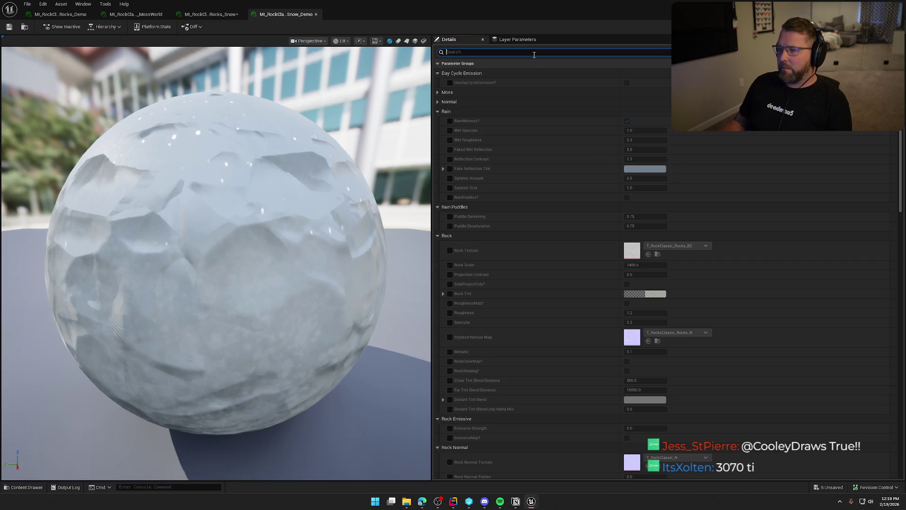
text(is)
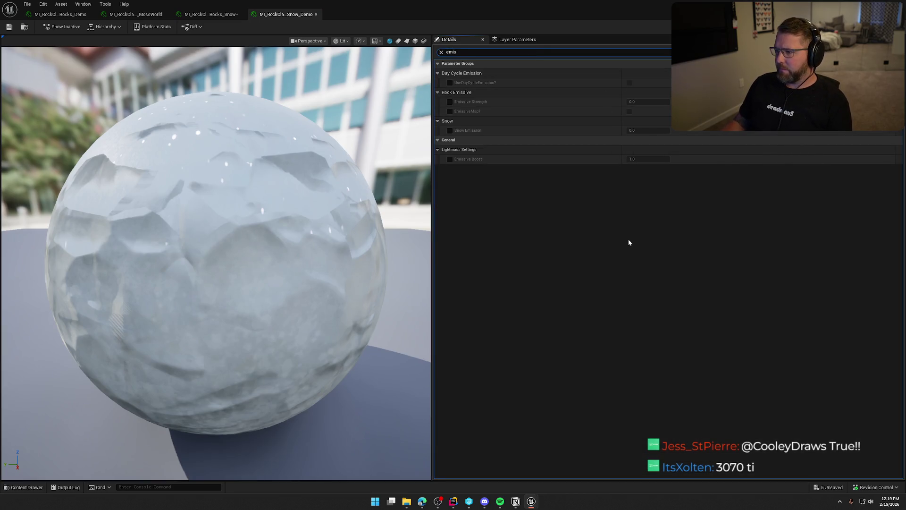
- Review the emissive parameters of Shelves_Demo and Shelves_NoGrass
key(ctrl+space)
click(797, 358)
double_click(797, 358)
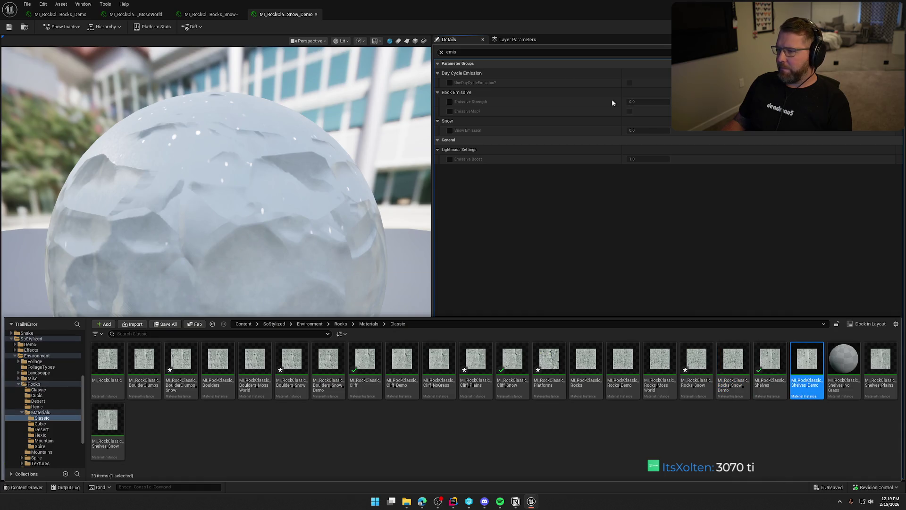
click(495, 51)
text(emis)
key(ctrl+space)
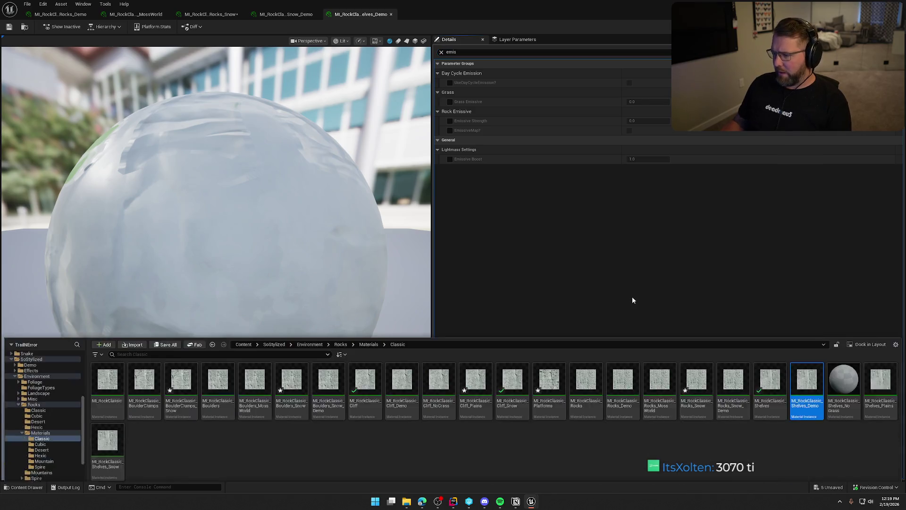
key(Right)
key(Return)
click(499, 53)
text(e)
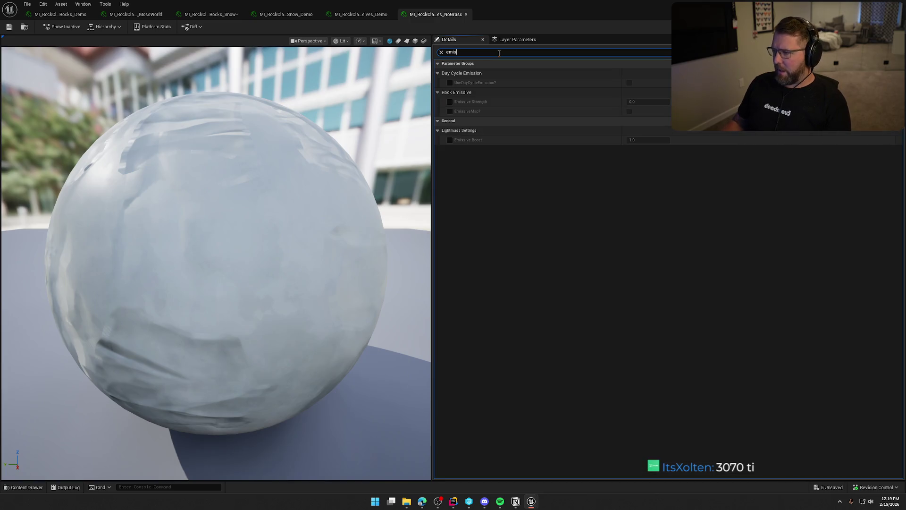
- On Shelves_Plains, override Grass Emissive and set it to 0.0
key(ctrl+space)
click(879, 365)
double_click(881, 362)
click(494, 51)
key(BackSpace)
text(s)
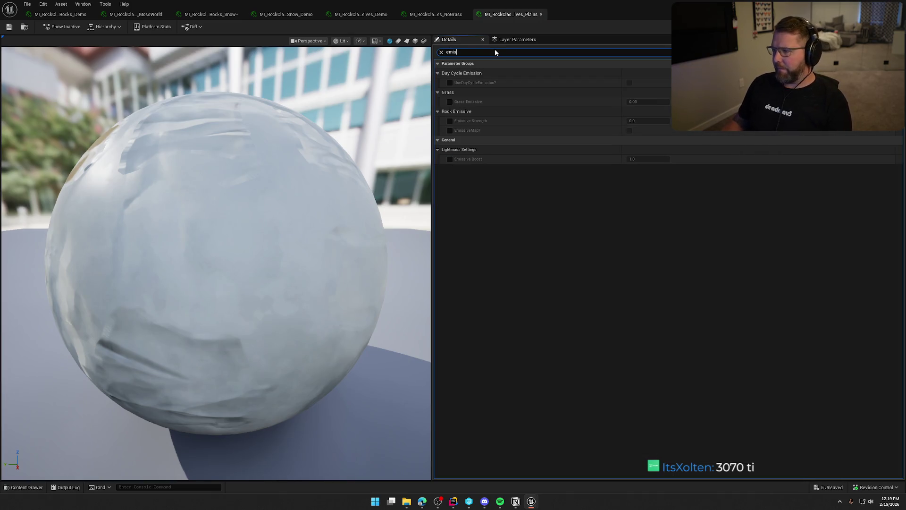
click(450, 102)
click(651, 100)
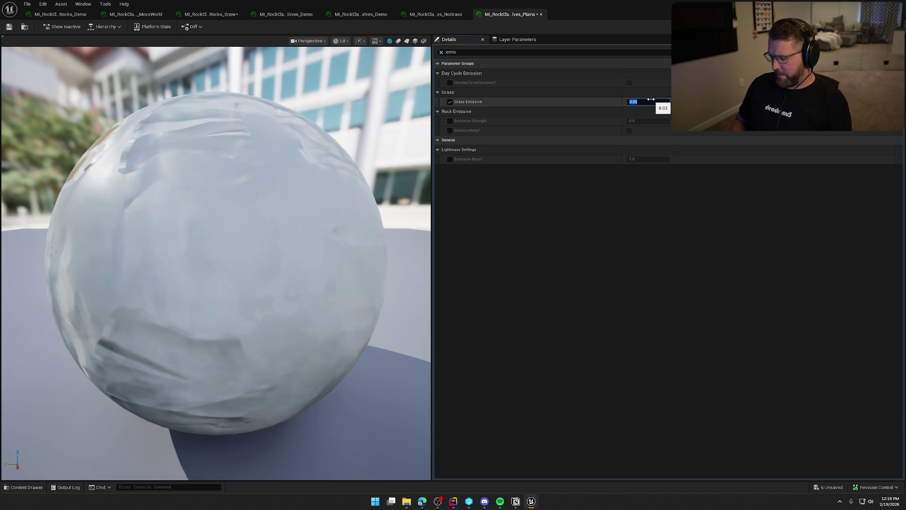
key(Return)
- On Shelves_Snow, override Snow Emission and set it to 0.0
key(ctrl+space)
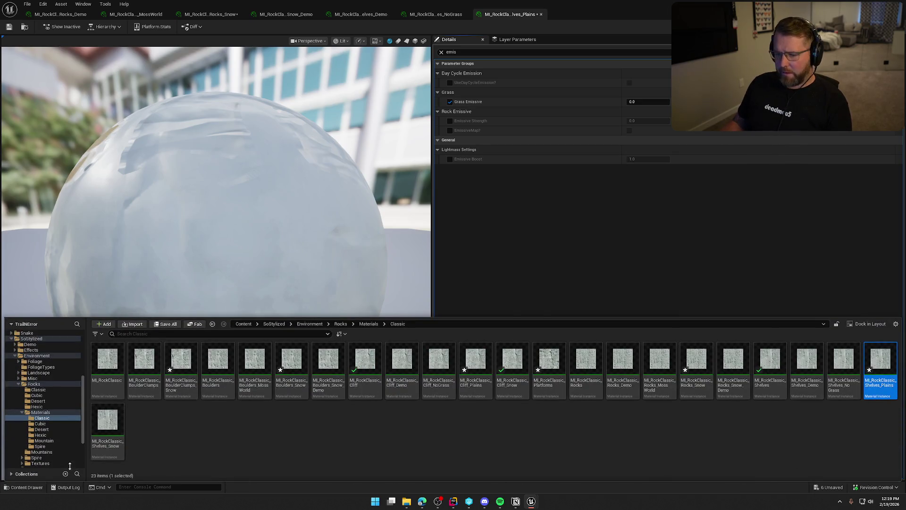
click(111, 428)
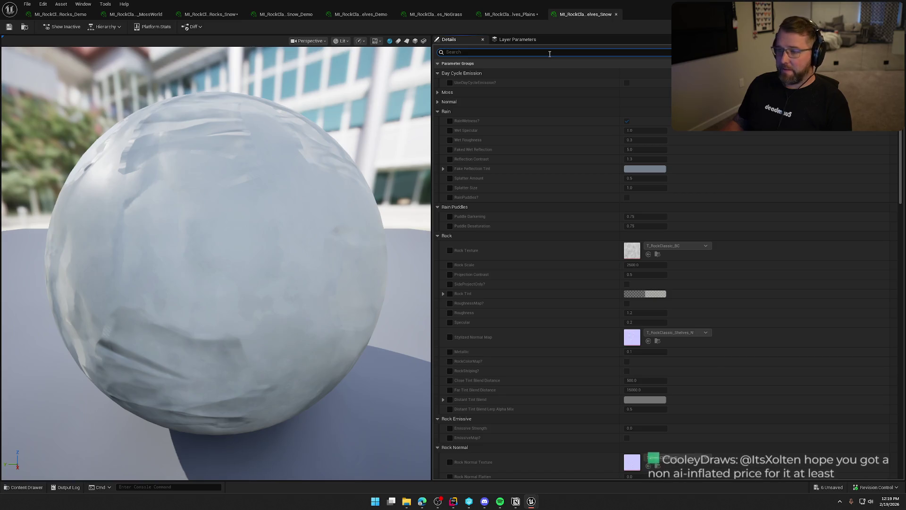
click(550, 53)
click(450, 130)
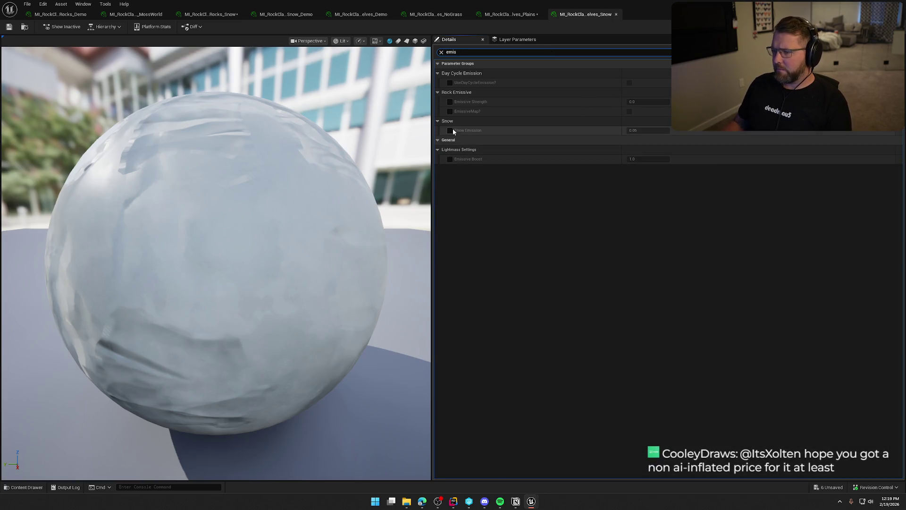
click(638, 130)
text(0)
key(Return)
- Save all seven edited materials via Check Out Selected and return to TrailMap
key(ctrl+shift+s)
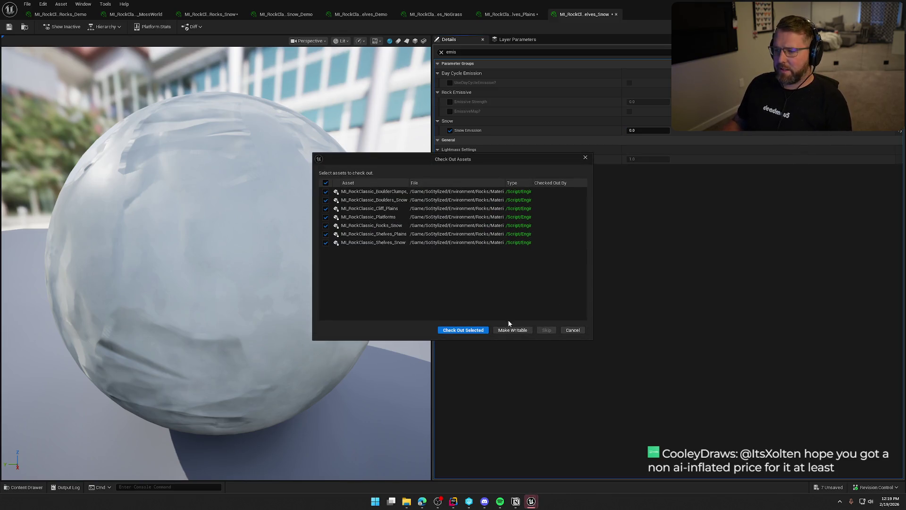
click(486, 329)
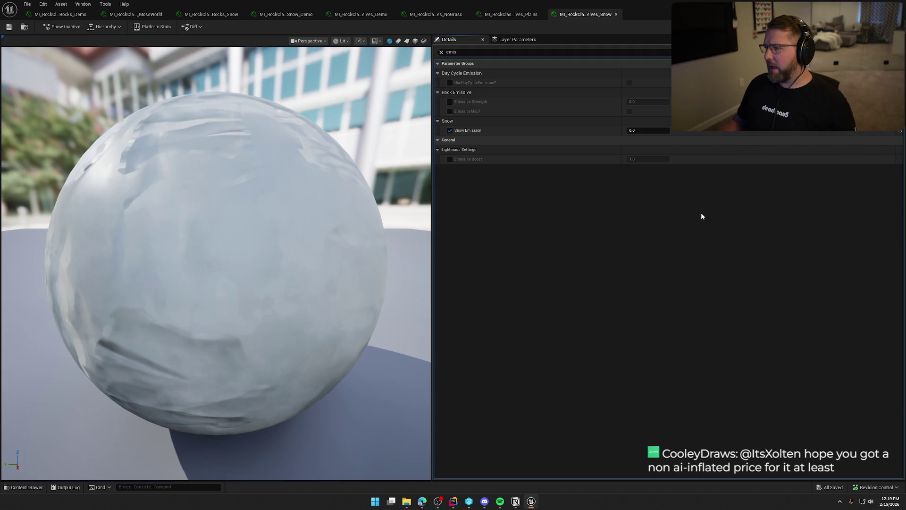
key(alt+Tab)
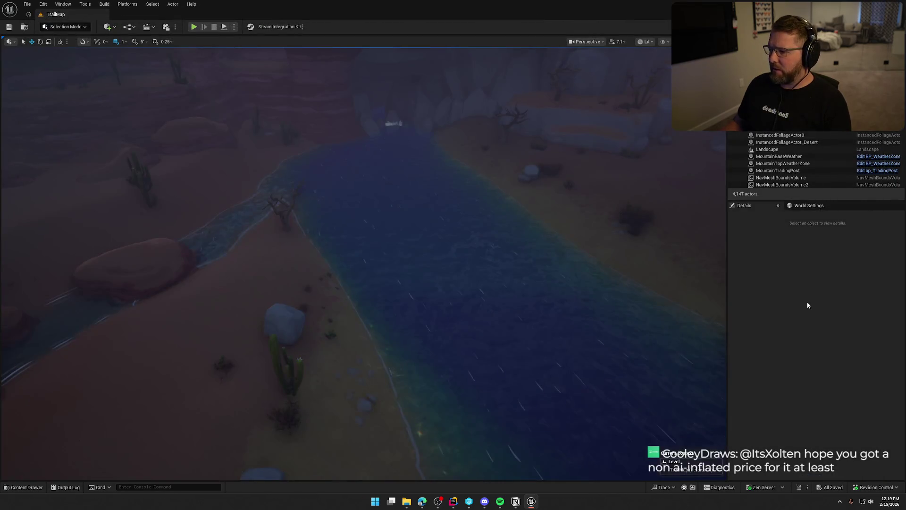
key(ctrl+space)
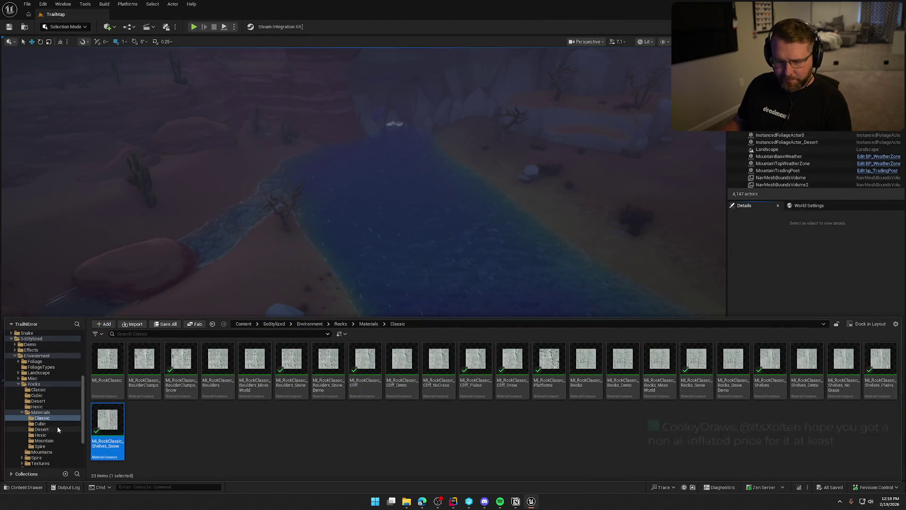
- Open MI_RockCubic and MI_RockCubic_Cliff from the Cubic rock folder to review them
click(57, 424)
double_click(108, 361)
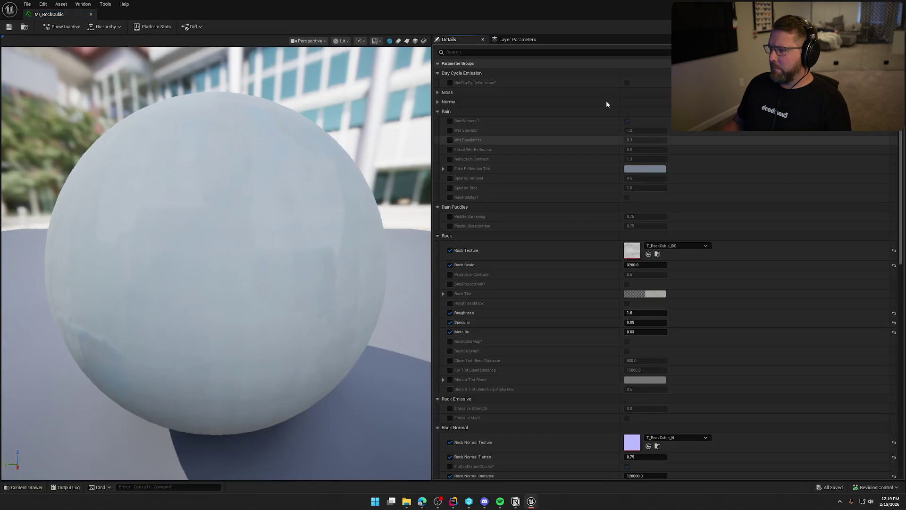
click(543, 52)
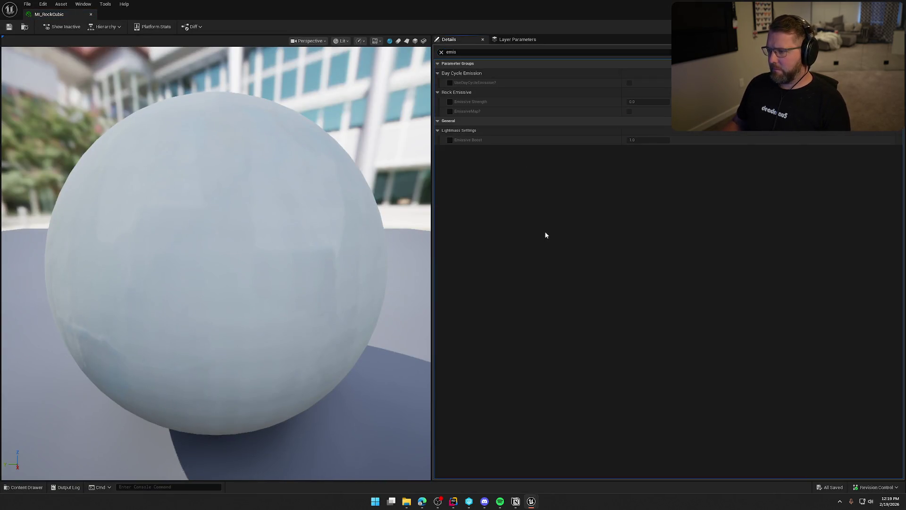
key(ctrl+space)
click(140, 362)
click(537, 52)
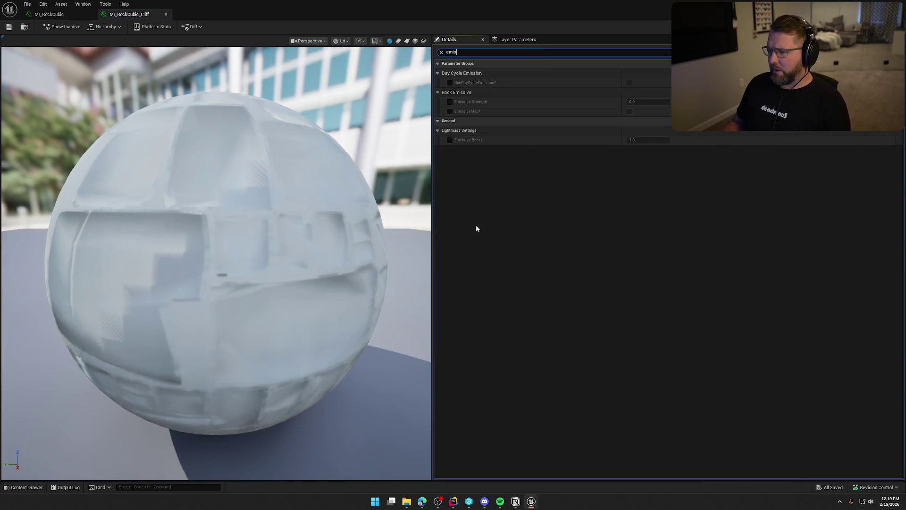
- On MI_RockCubic_Grass, filter by 'emis' and commit Grass Emissive as 0.0
key(ctrl+space)
click(181, 364)
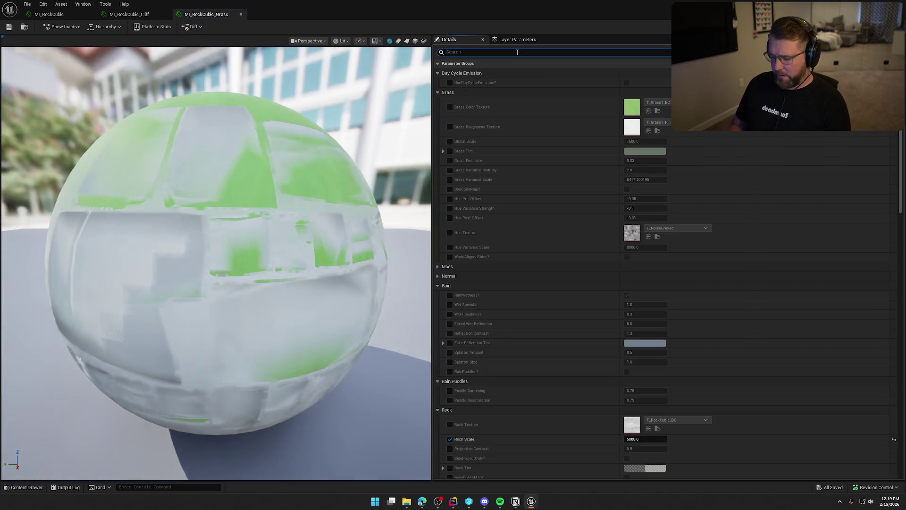
click(517, 52)
text(emi)
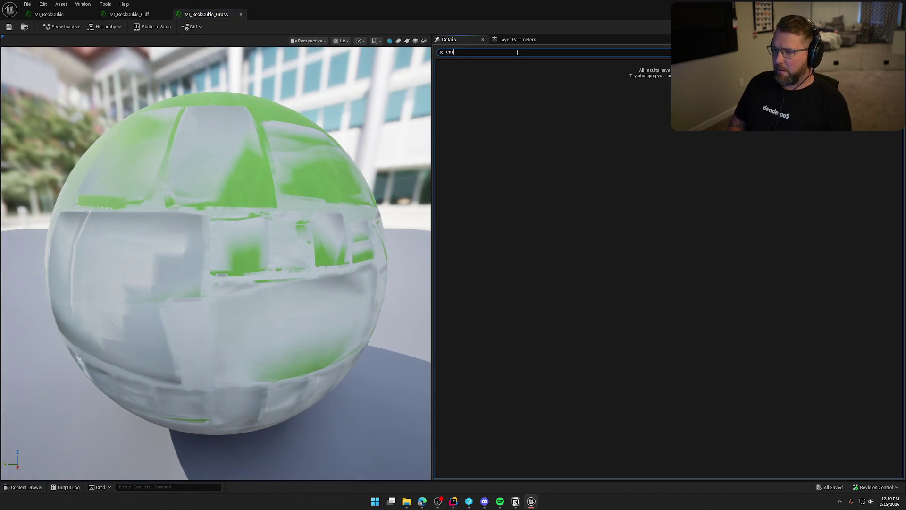
text(s)
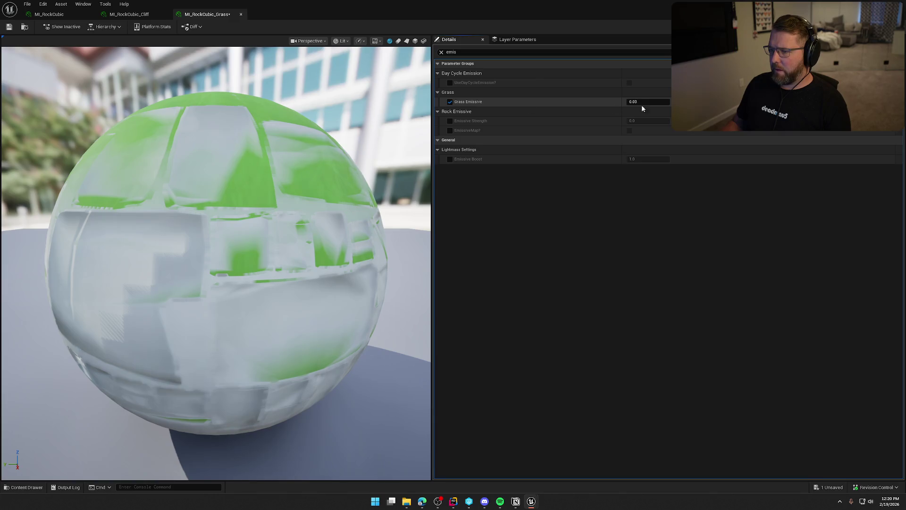
click(658, 101)
key(Return)
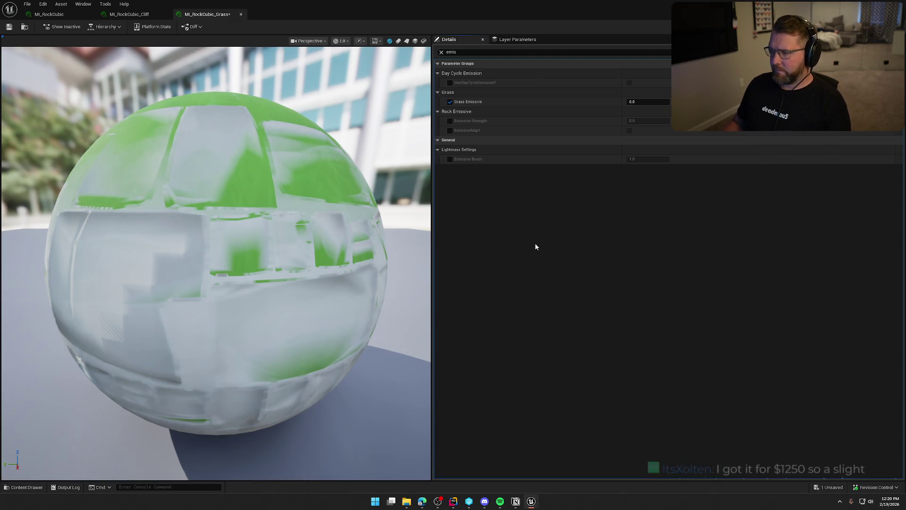
- Check the emissive parameters of MI_RockCubic_Metric and MI_RockCubic_Rocks
key(ctrl+space)
double_click(217, 362)
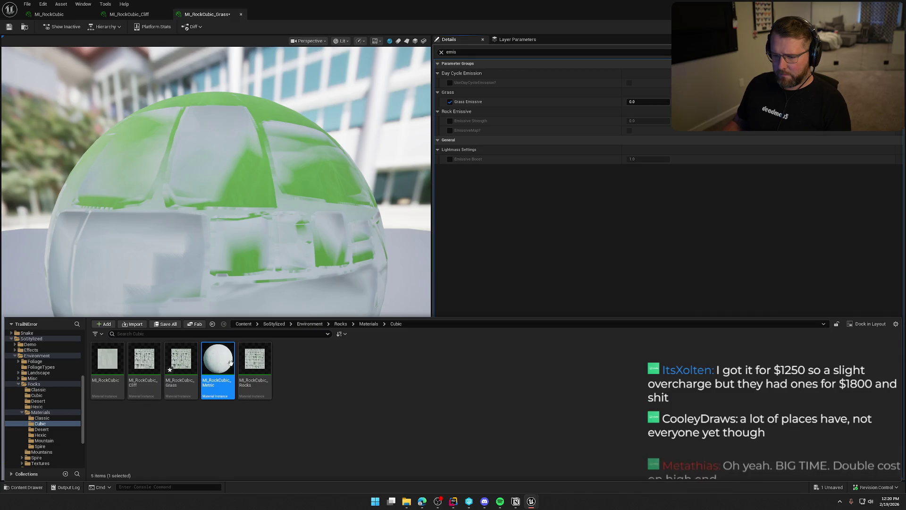
click(544, 52)
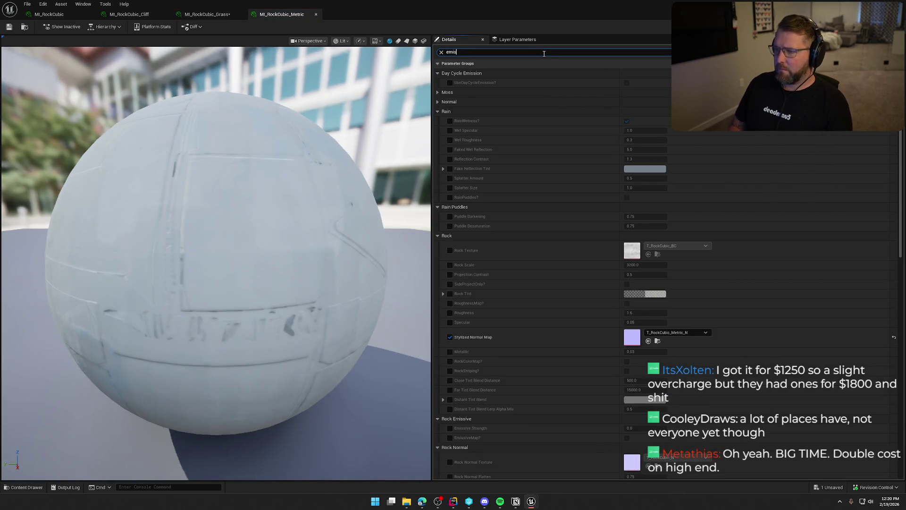
key(ctrl+space)
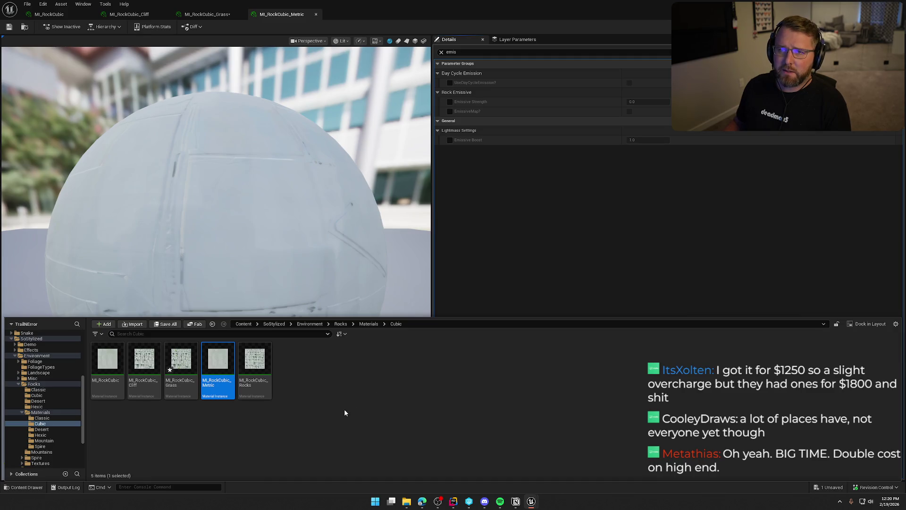
double_click(255, 361)
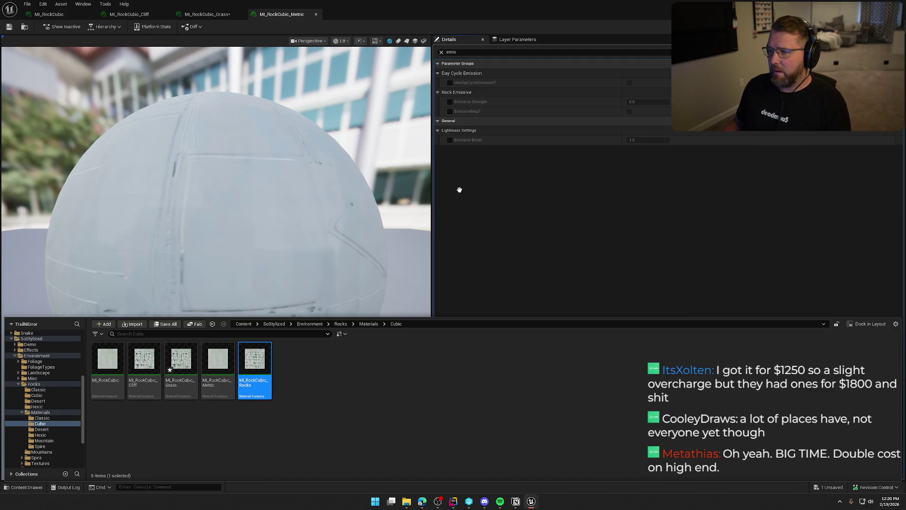
text(is)
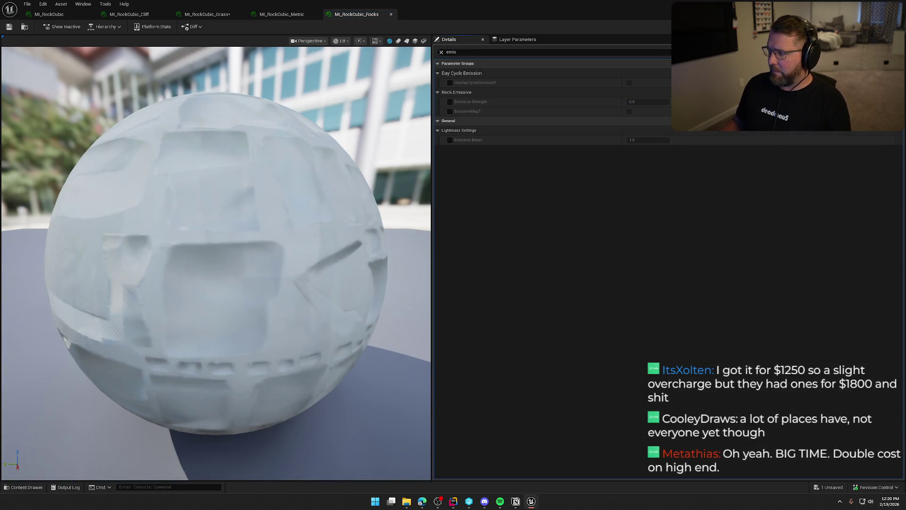
- Save the cubic grass material via checkout and show the Desert rock materials
key(ctrl+shift+s)
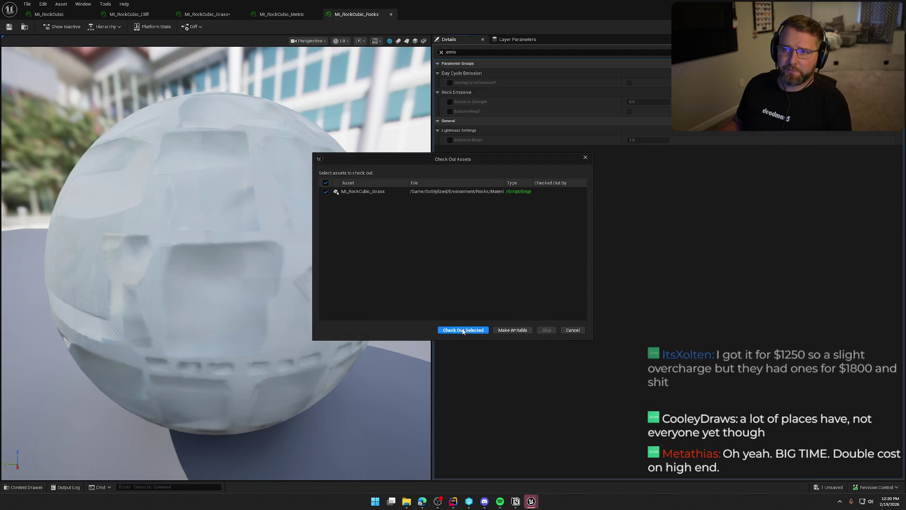
click(462, 331)
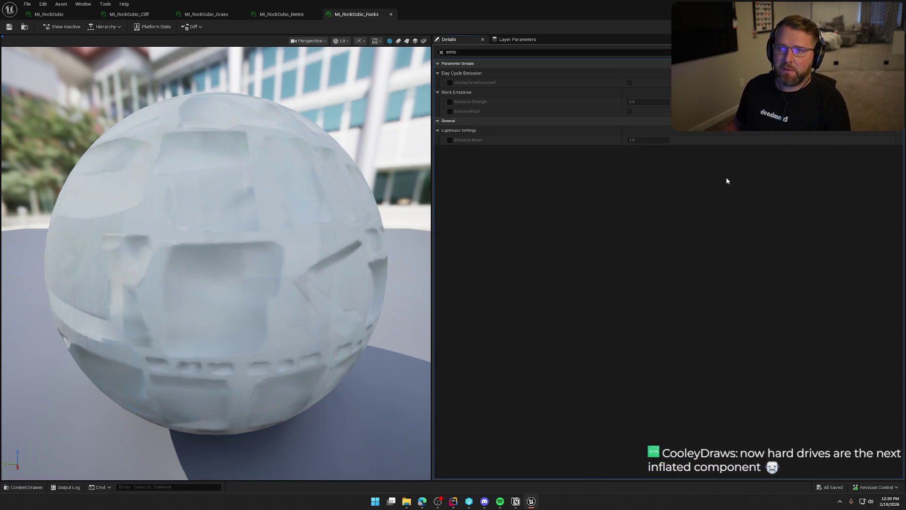
key(ctrl+space)
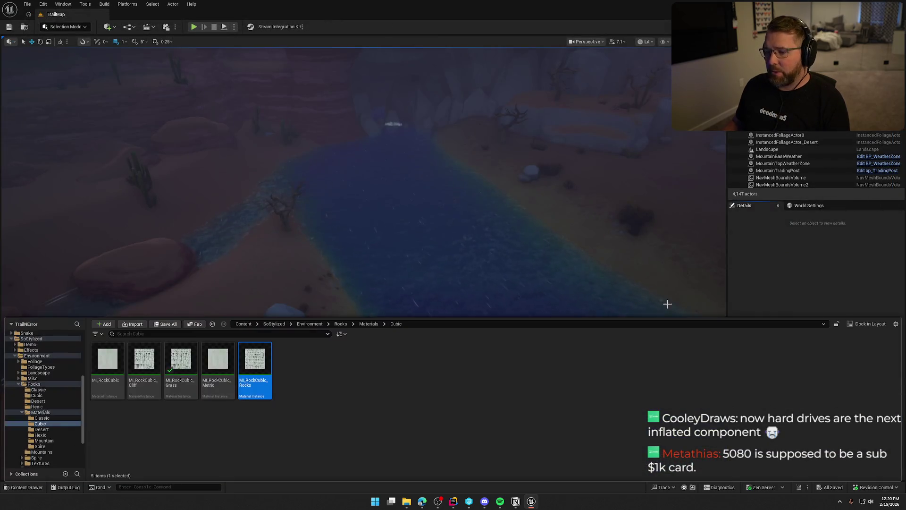
click(55, 428)
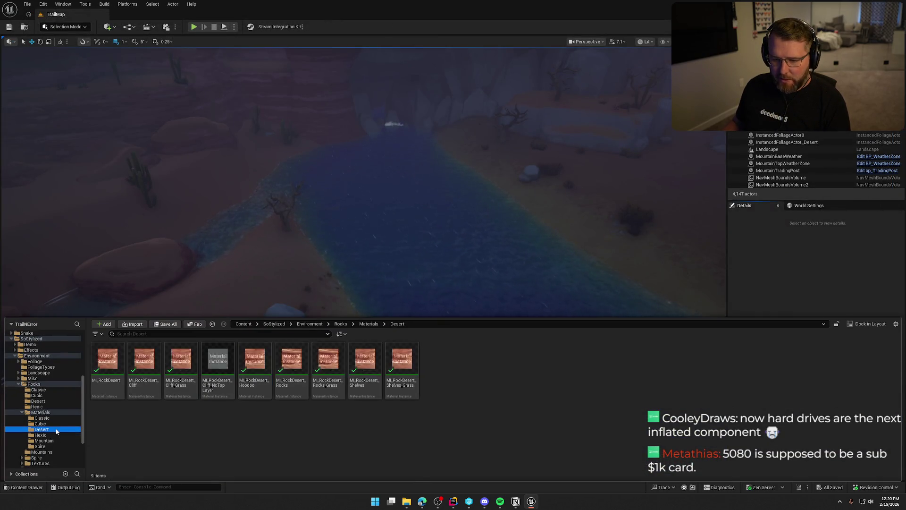
- Check MI_RockDesert_Cliff_NoTopLayer's emissive parameters, then close its editor
double_click(218, 361)
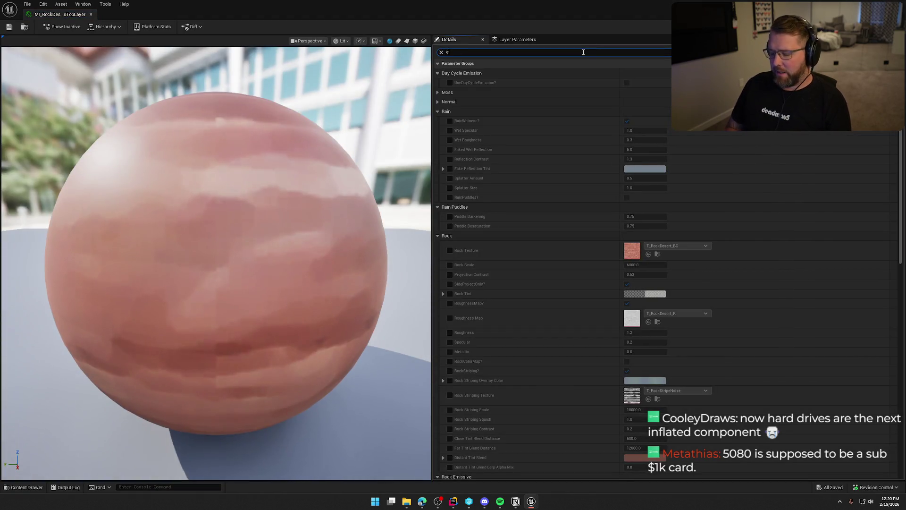
text(mis)
key(ctrl+space)
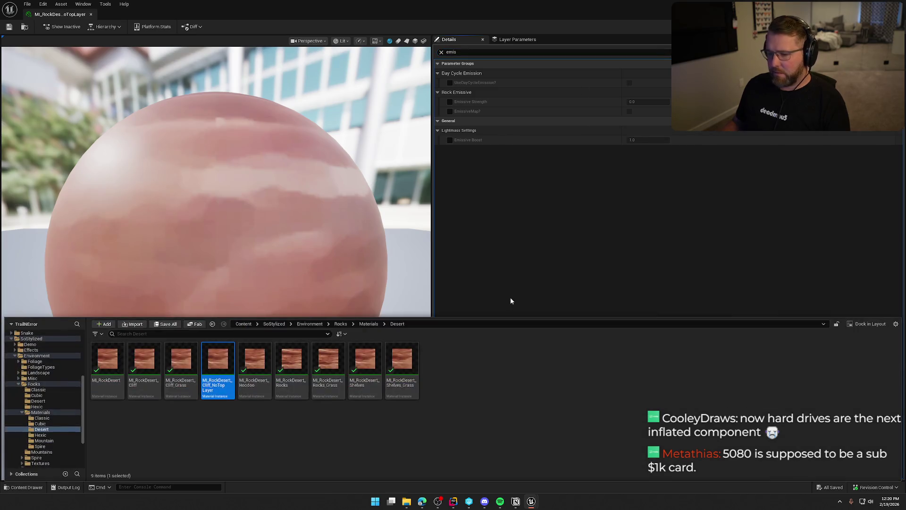
click(899, 4)
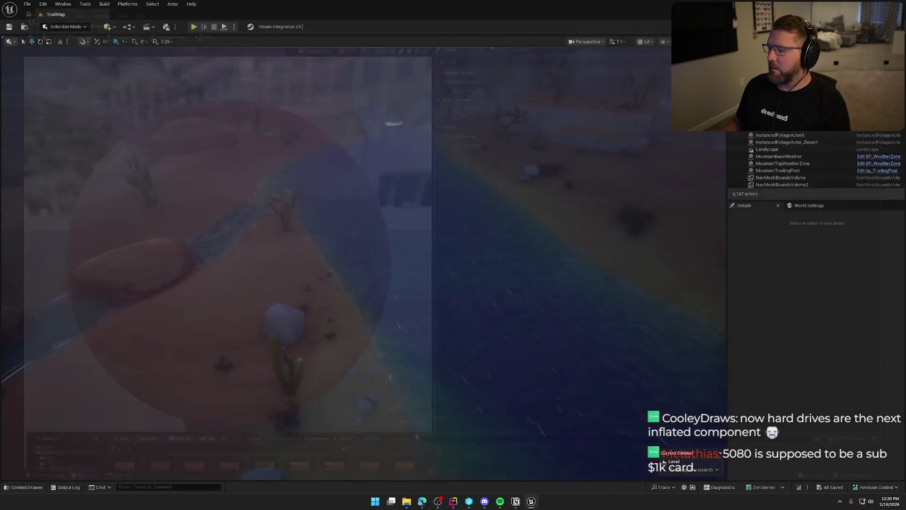
- Open MI_Mountain from the Mountain folder and filter its parameters by 'mis'
click(41, 435)
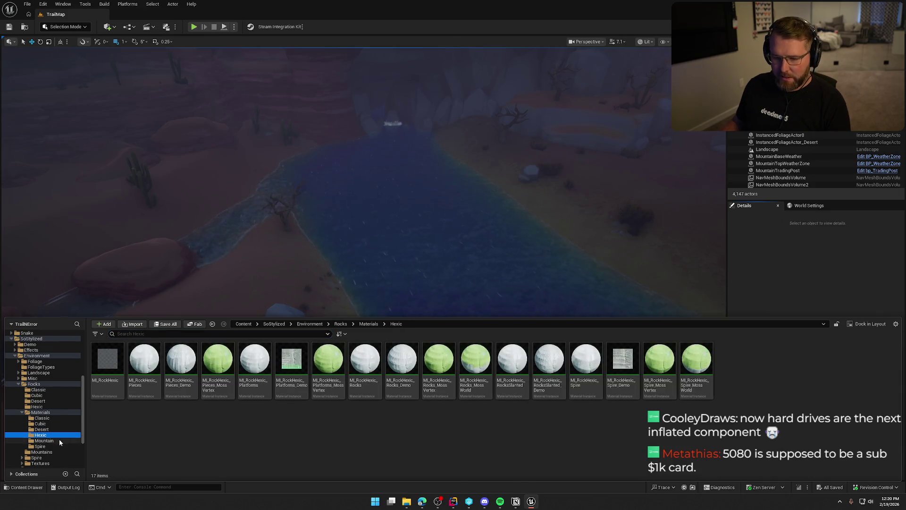
click(56, 440)
double_click(107, 359)
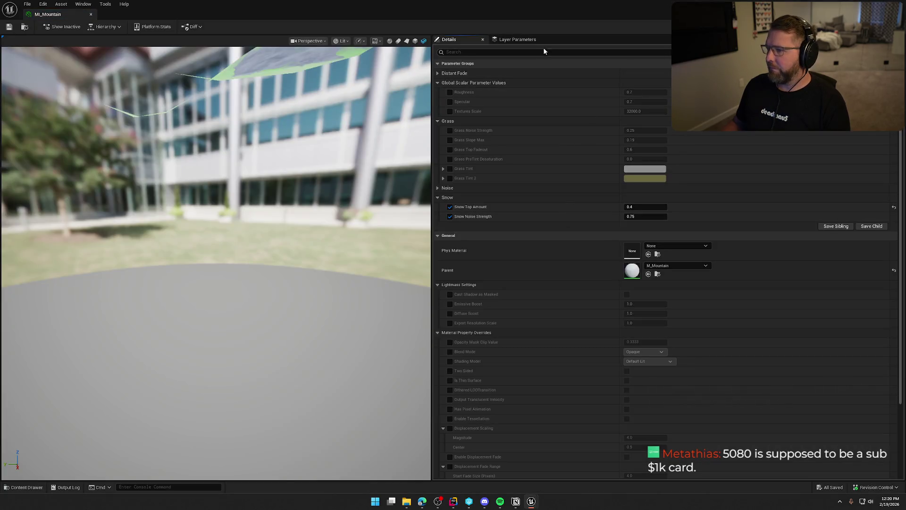
click(542, 51)
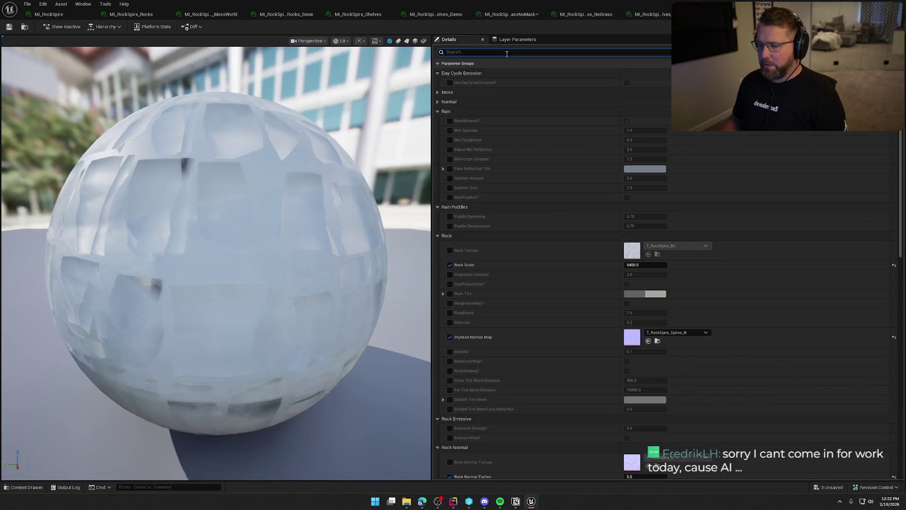
text(emis)
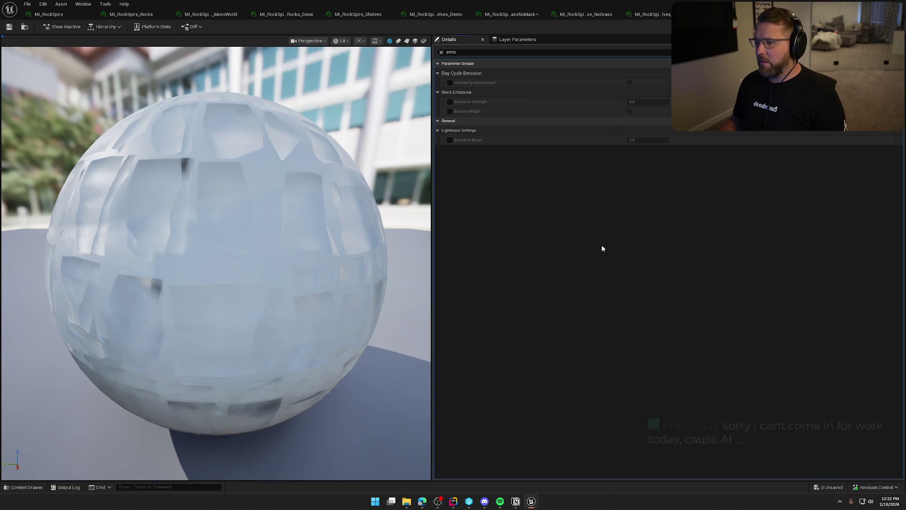
- Open MI_RockSpire_Spires_Grass and focus its parameter search field
key(ctrl+space)
double_click(505, 385)
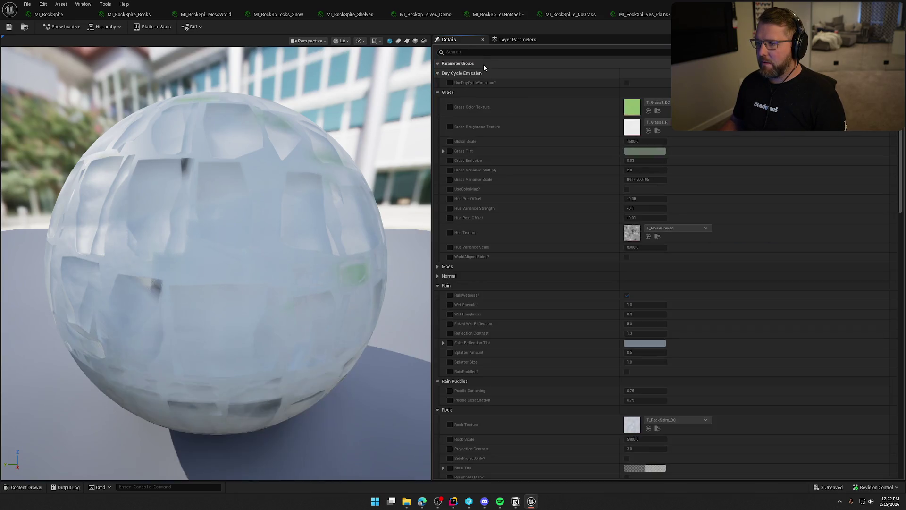
click(482, 53)
- Enable Grass Emissive on Spires_Grass and set Spires_Snow's Snow Emission to 0.0
text(emis)
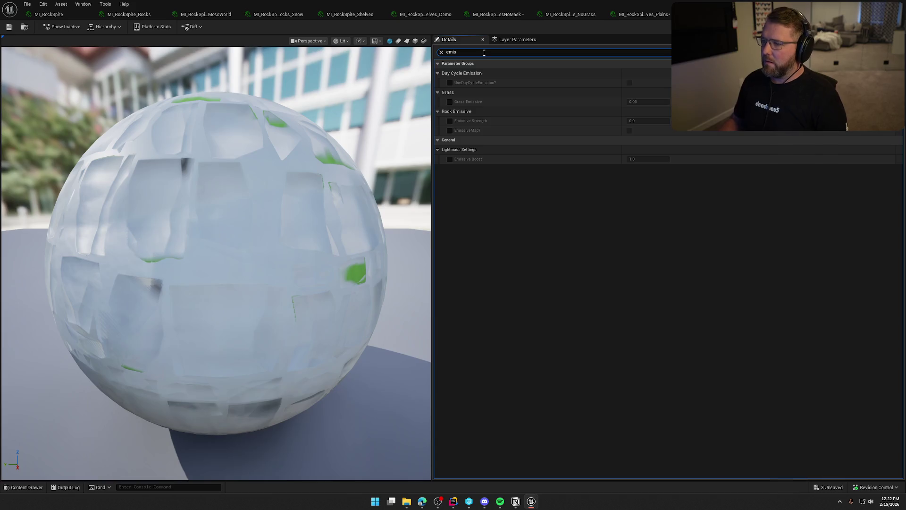
click(450, 102)
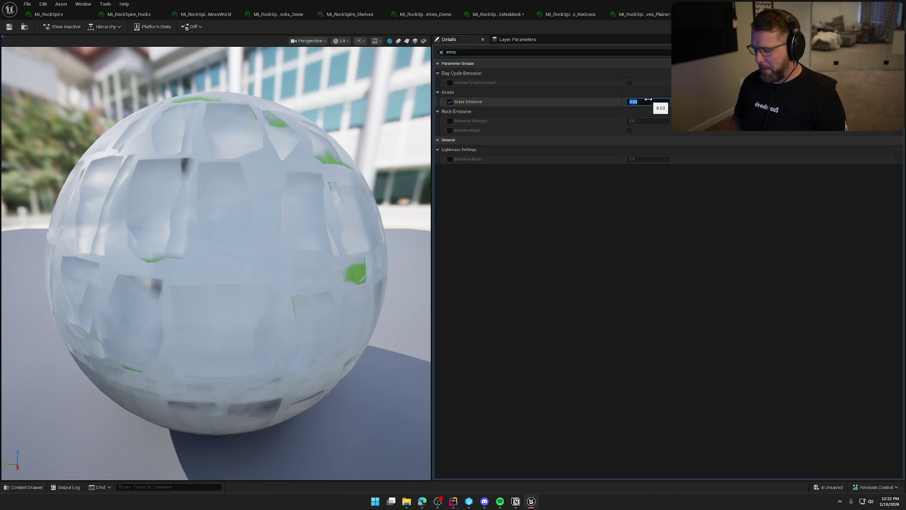
key(ctrl+space)
click(543, 361)
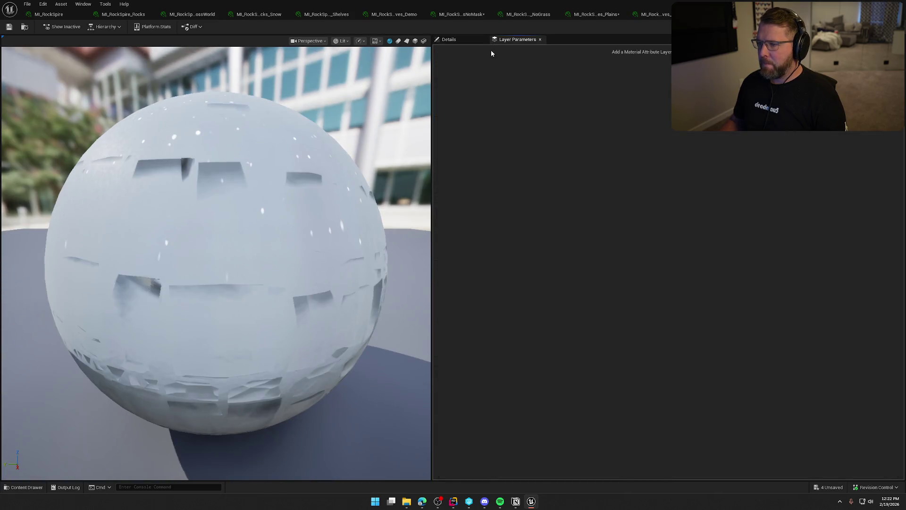
text(emis)
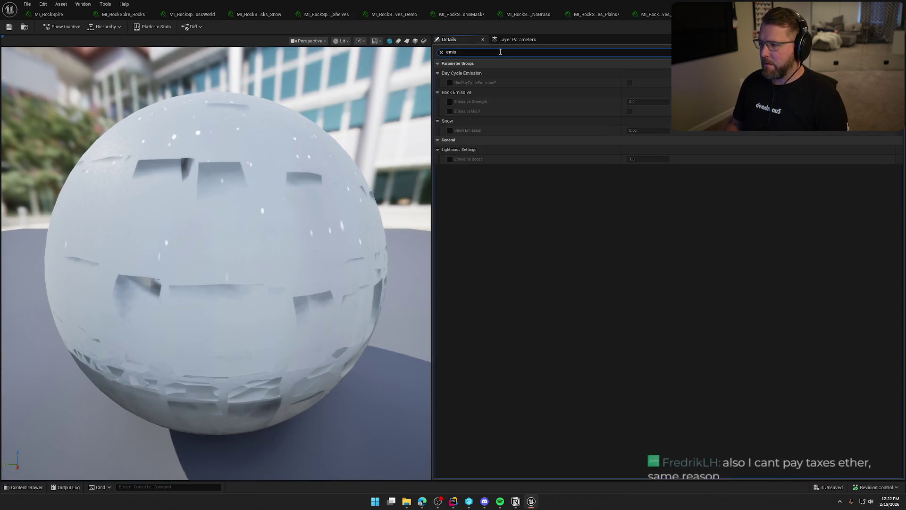
click(450, 131)
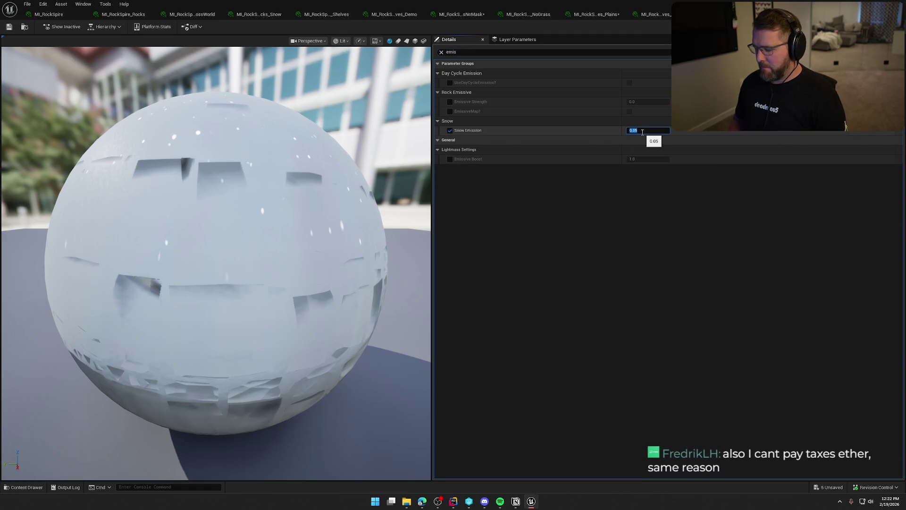
text(0)
key(Return)
- Save all five edited material instances via checkout and close the editor
key(ctrl+shift+s)
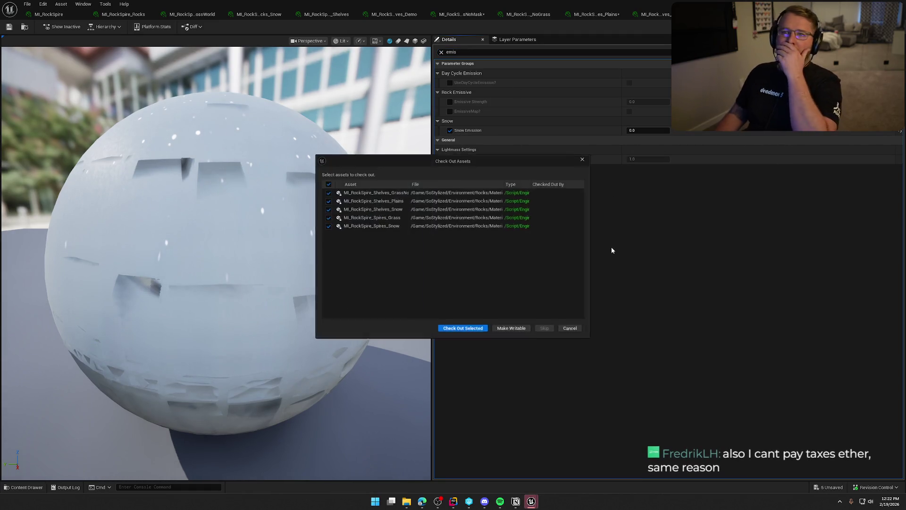
click(475, 332)
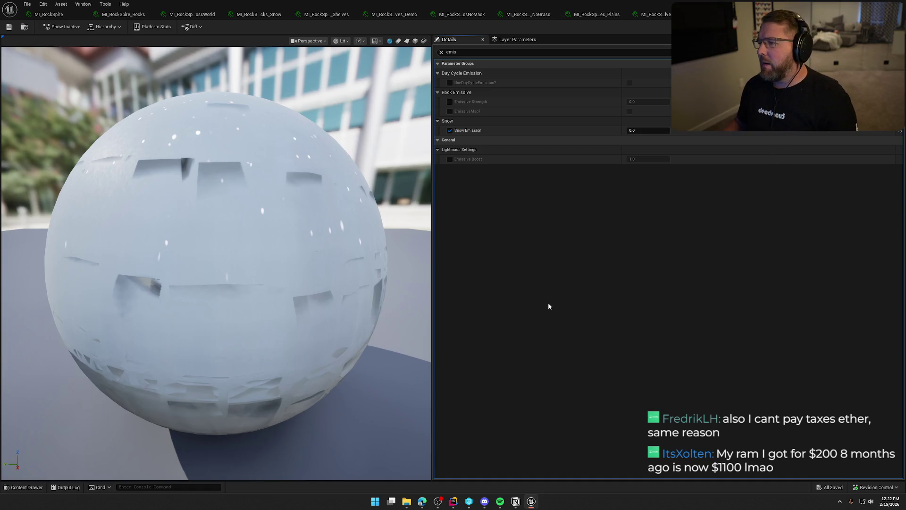
key(alt+F4)
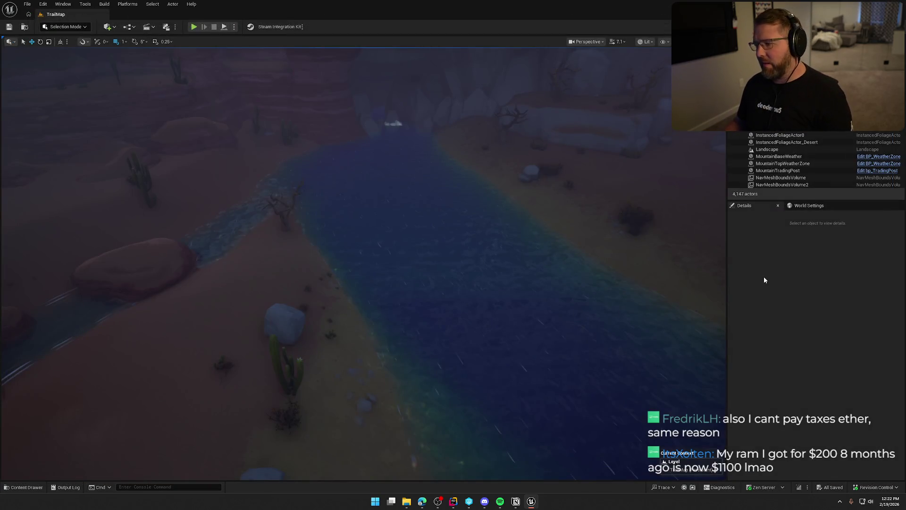
- Browse the Mountains, Rocks and Environment folders, then fly the view toward the river and cactus
key(ctrl+space)
click(413, 469)
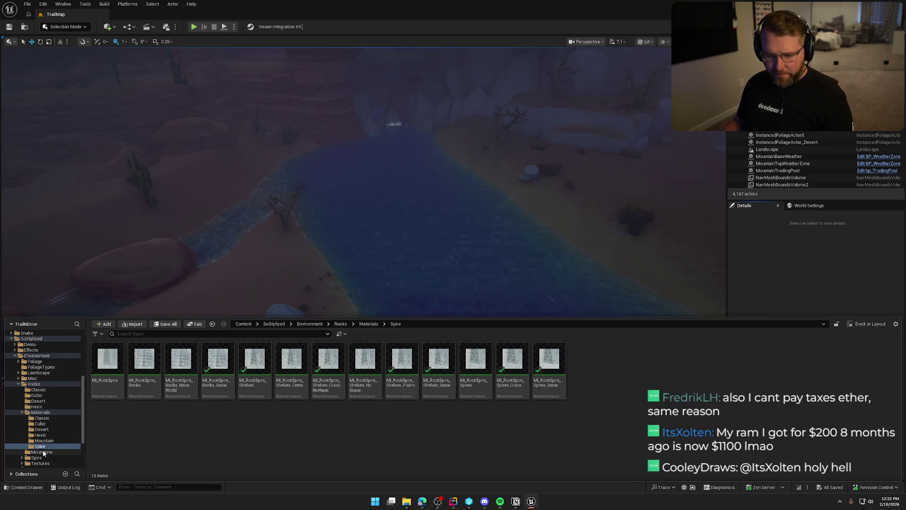
click(42, 453)
scroll(53, 439, down, 2)
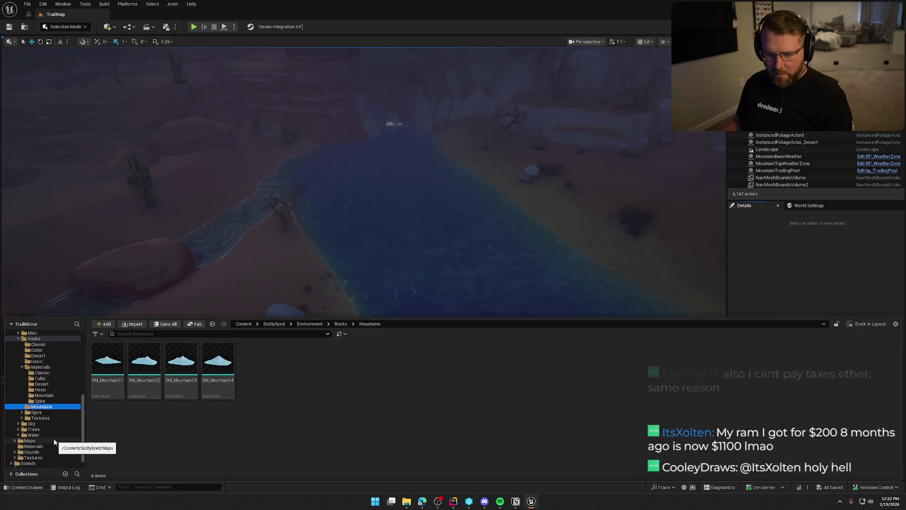
scroll(54, 442, up, 2)
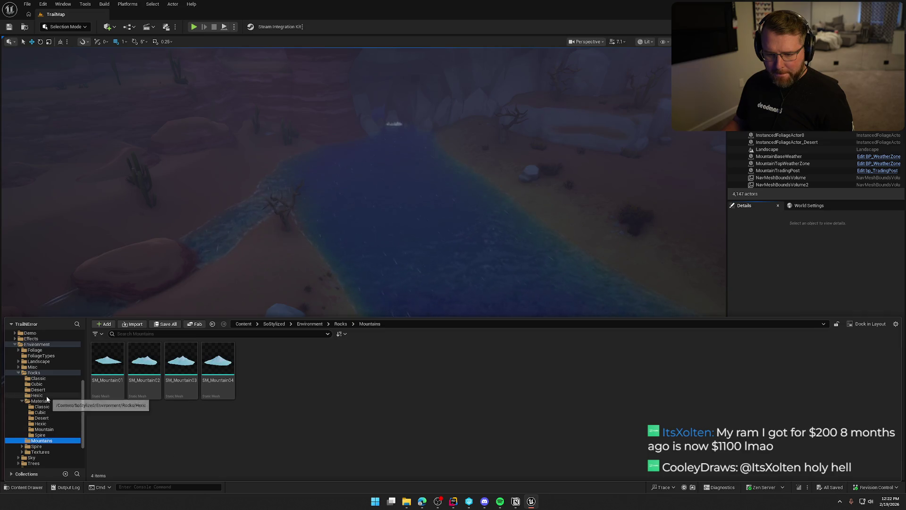
ctrl+click(31, 373)
click(18, 372)
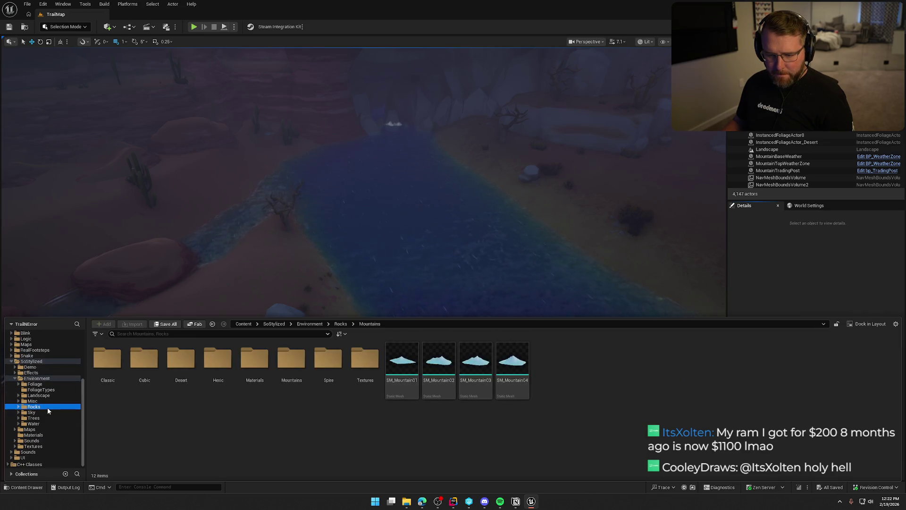
click(37, 379)
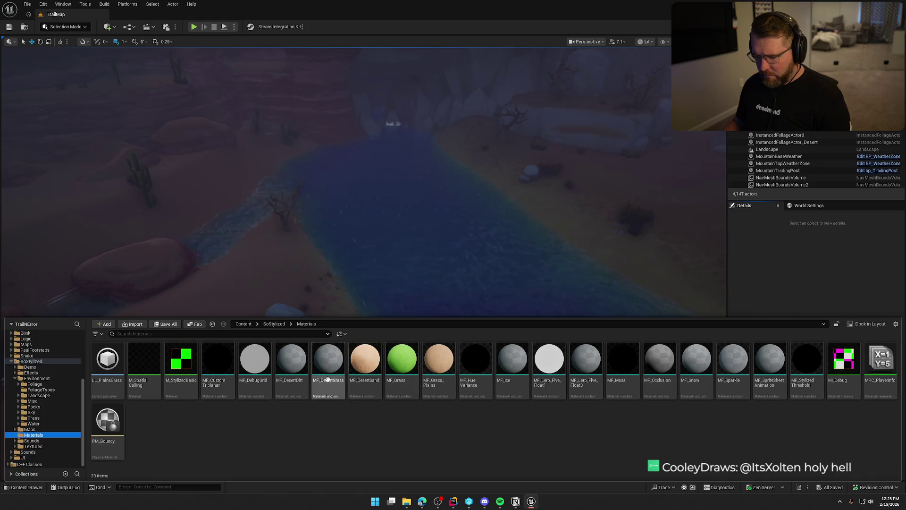
drag(290, 297, 290, 264)
mouse_move(370, 292)
mouse_down()
mouse_move(371, 263)
mouse_move(415, 244)
mouse_move(416, 284)
mouse_move(396, 279)
mouse_move(392, 255)
mouse_move(393, 283)
mouse_move(406, 276)
mouse_move(401, 236)
mouse_move(399, 266)
mouse_move(399, 241)
mouse_move(374, 239)
mouse_up()
click(374, 239)
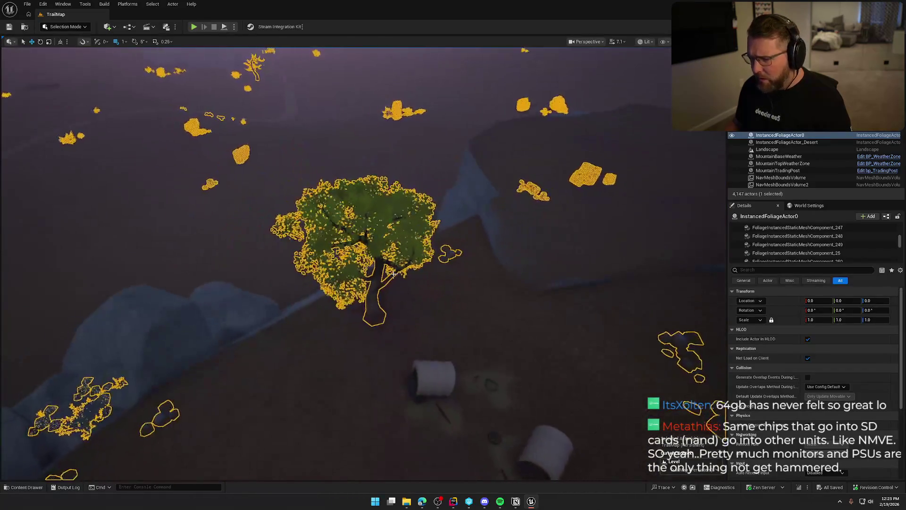
scroll(784, 236, up, 5)
scroll(784, 235, up, 5)
scroll(893, 238, up, 10)
scroll(873, 243, down, 15)
click(809, 254)
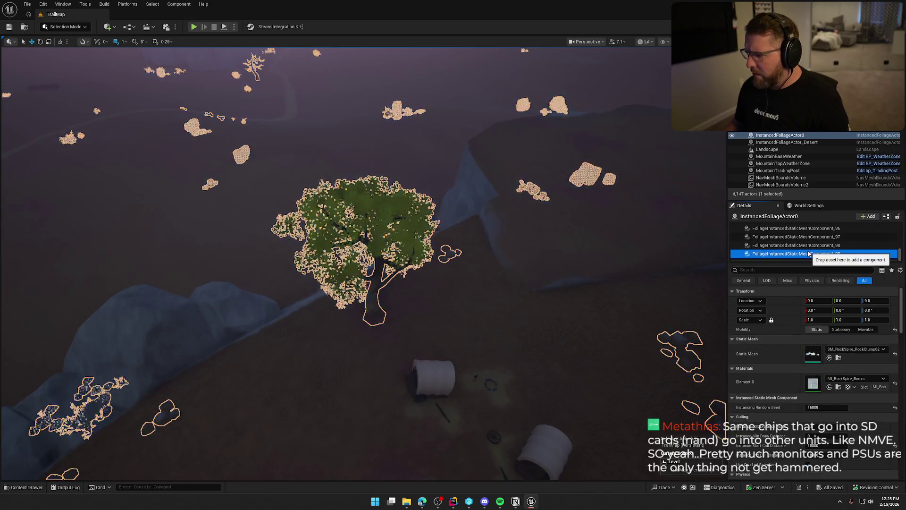
key(Up)
key(Up)
key(Up)
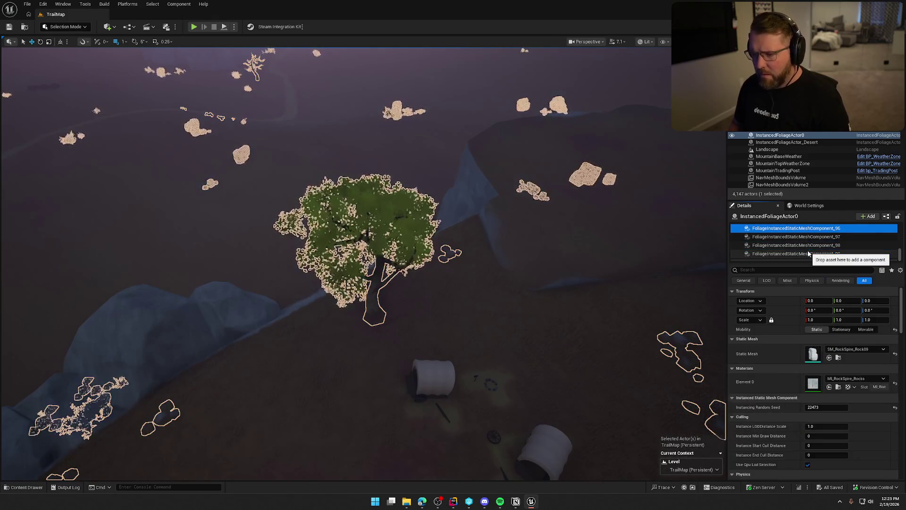
key(Up)
key(Up)
key(Up)
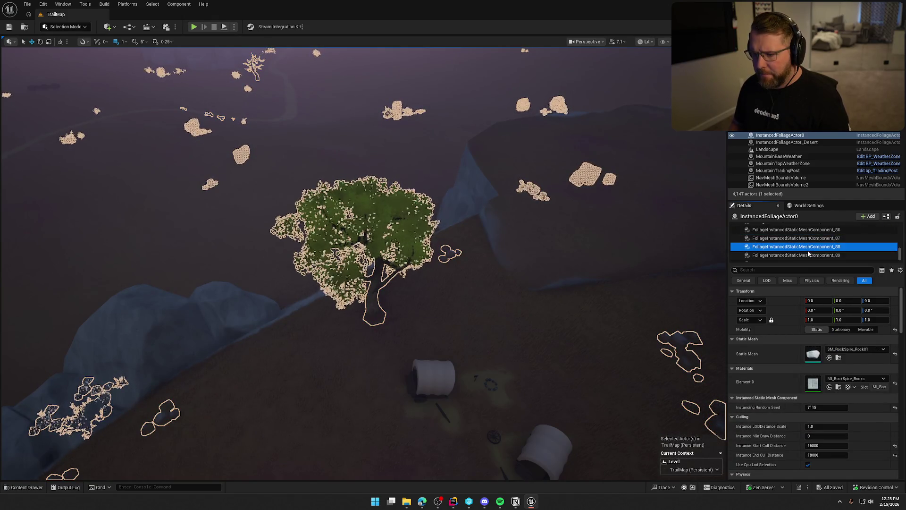
key(Up)
key(Up)
key(Up)
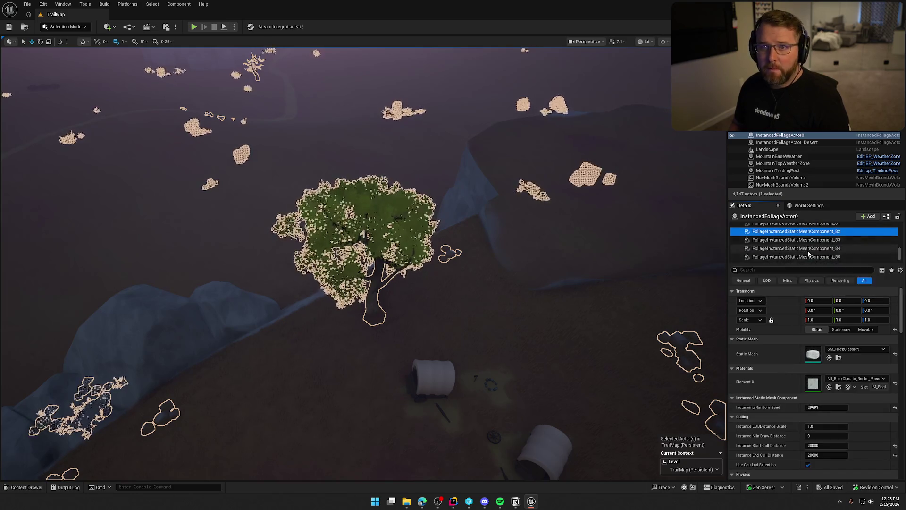
key(Up)
key(Up)
key(Up)
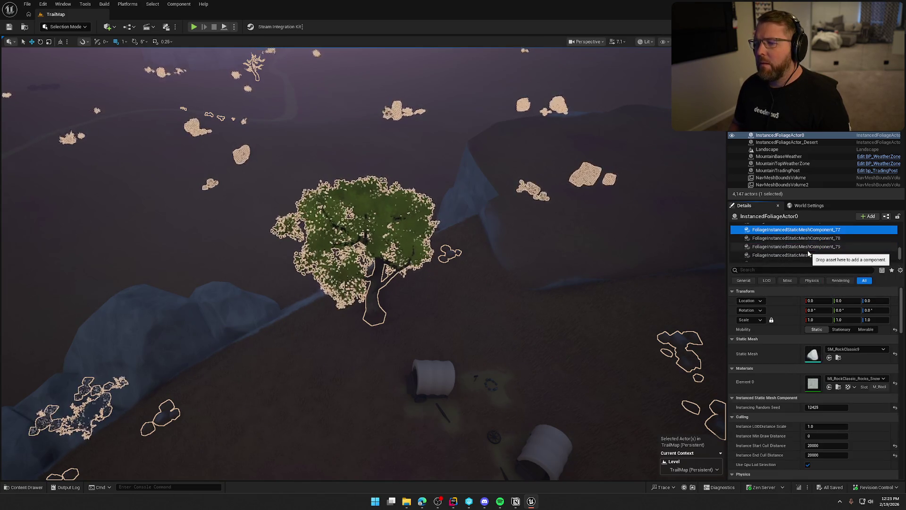
key(Up)
key(Up)
key(Up)
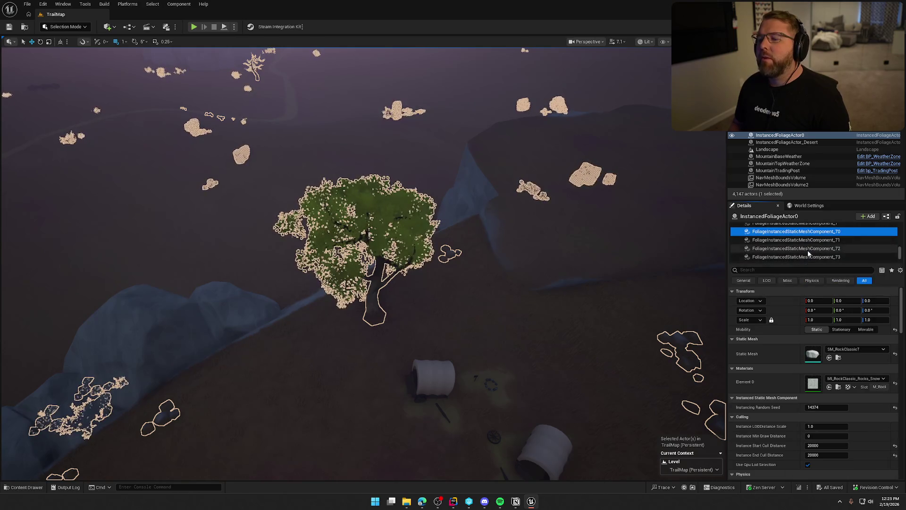
key(Up)
key(Up)
key(Up)
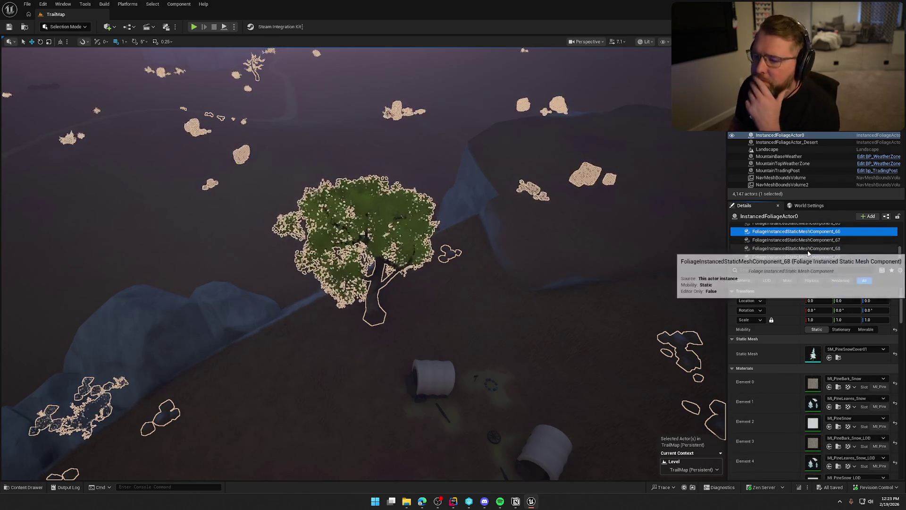
key(Up)
key(Up)
key(Up)
key(Up)
key(Up)
key(Up)
key(Up)
key(Up)
key(Up)
key(Up)
key(Up)
key(Up)
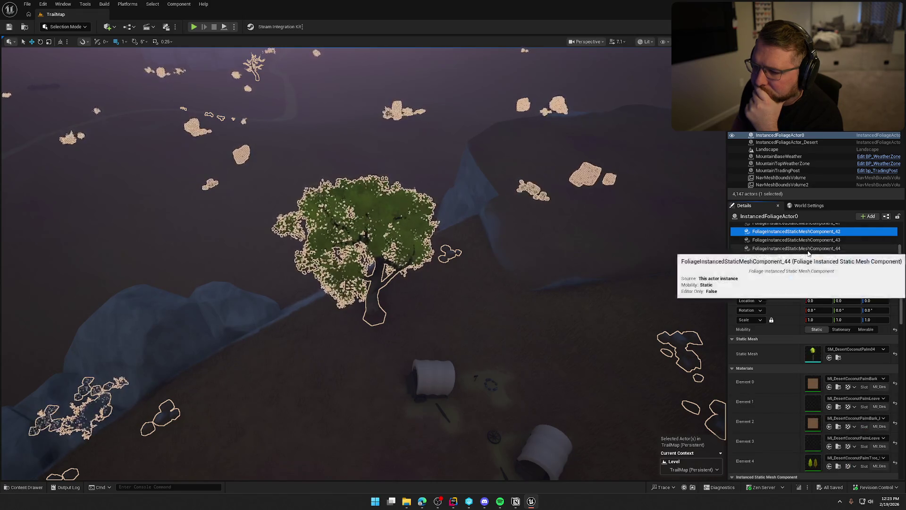
key(Up)
key(Up)
key(Up)
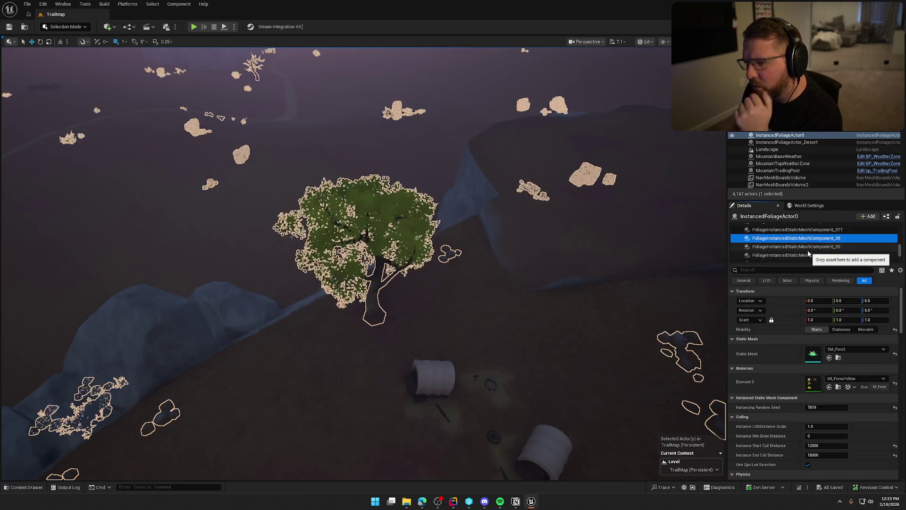
key(Up)
key(Up)
key(Up)
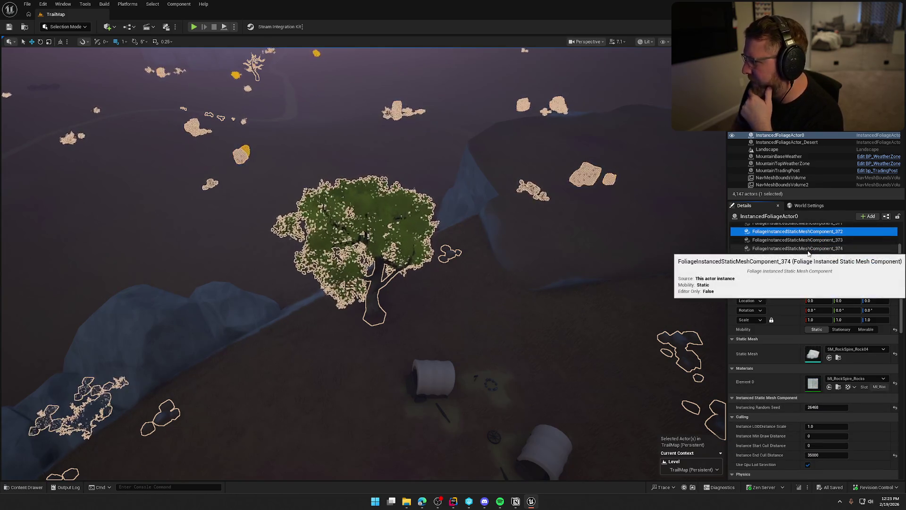
key(Up)
key(Up)
key(Up)
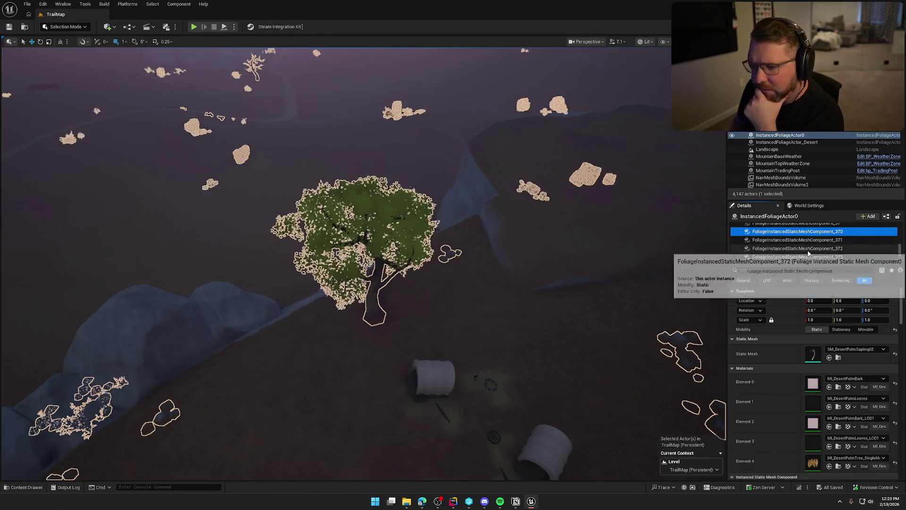
key(Up)
key(Up)
key(Up)
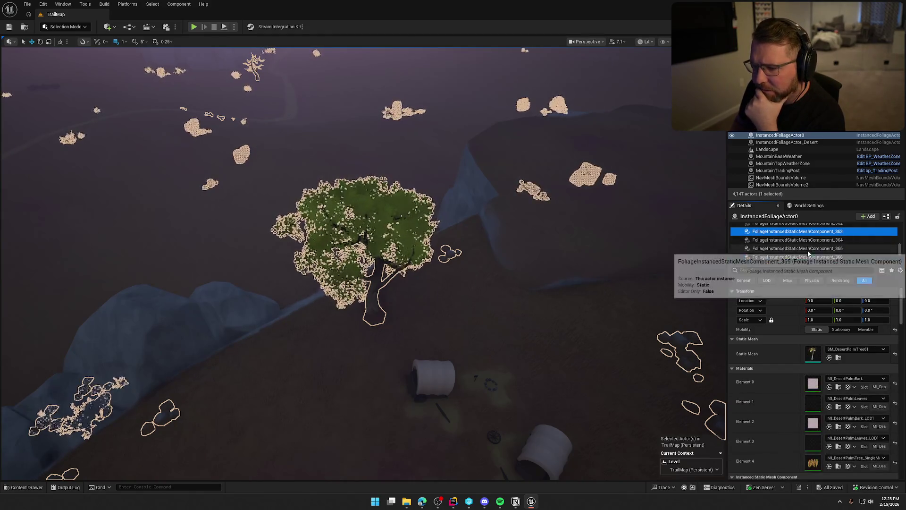
key(Up)
key(Up)
key(Up)
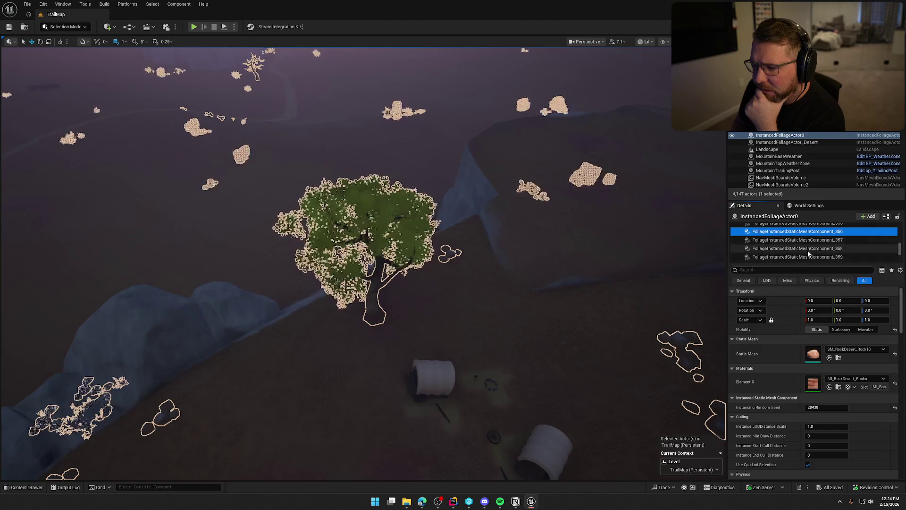
key(Up)
key(Up)
key(Up)
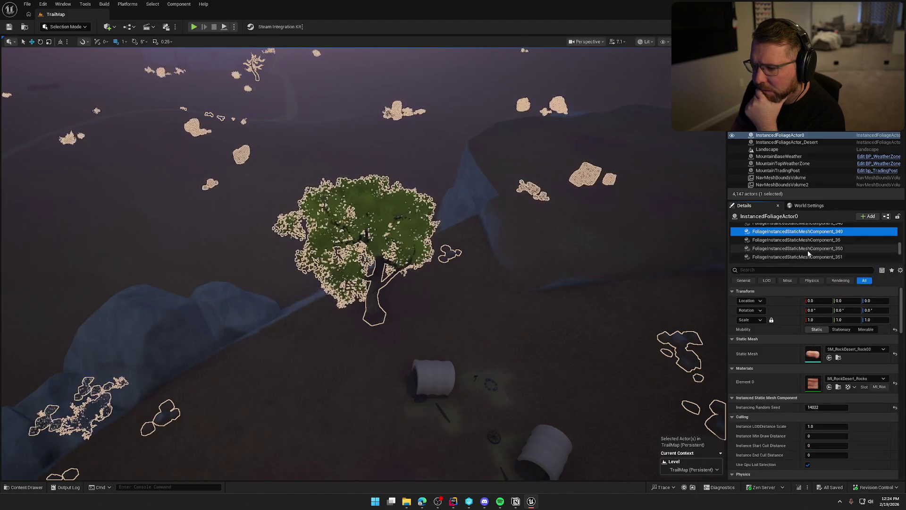
key(Up)
key(Up)
key(Up)
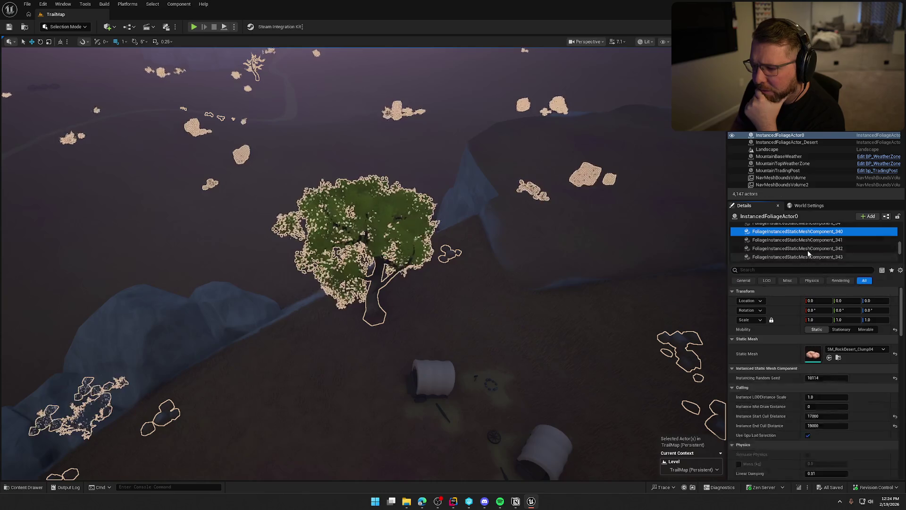
key(Up)
key(Up)
key(Up)
key(Up)
key(Up)
key(Up)
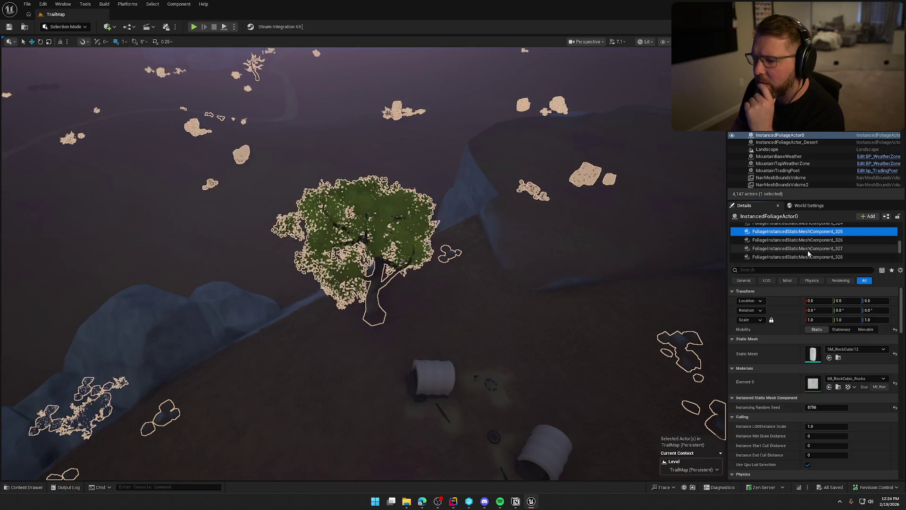
key(Up)
key(Up)
key(Up)
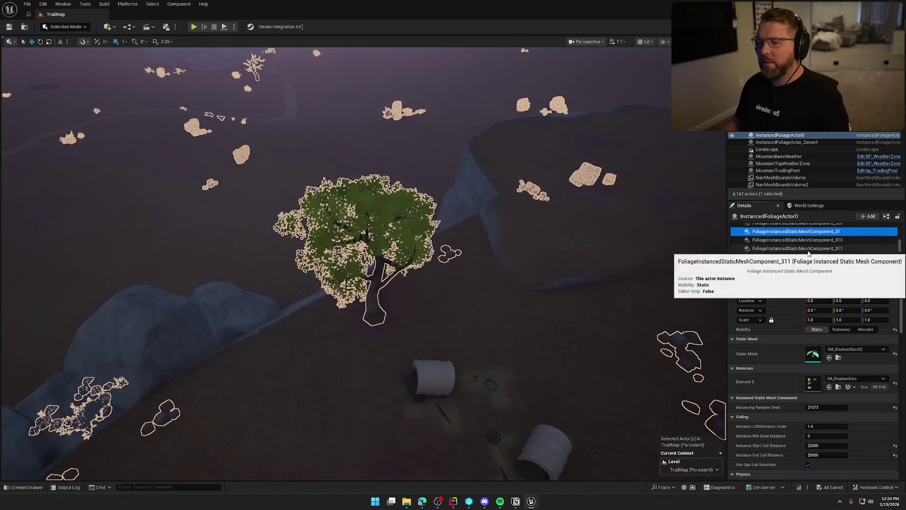
key(Escape)
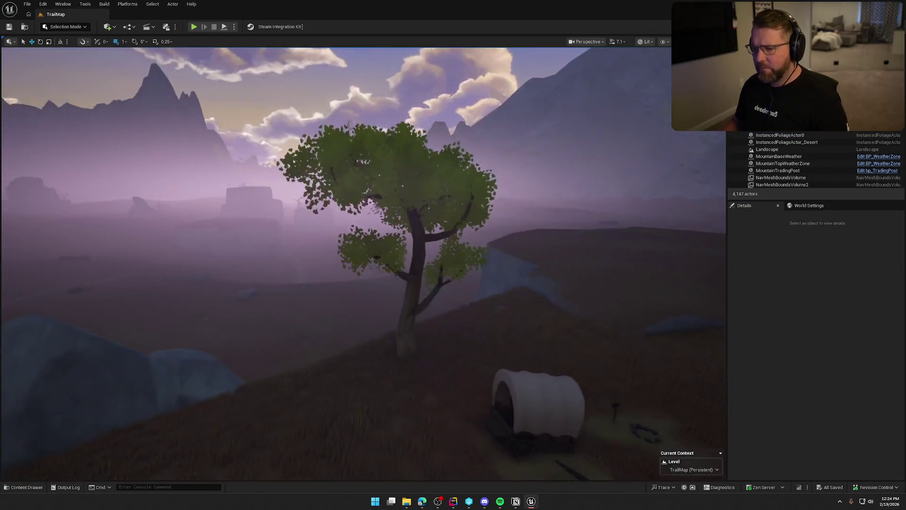
- Open MI_OakLeaves via Trees > Oak > SM_OakTree1 and confirm Emissive Strength is 0.0
key(ctrl+space)
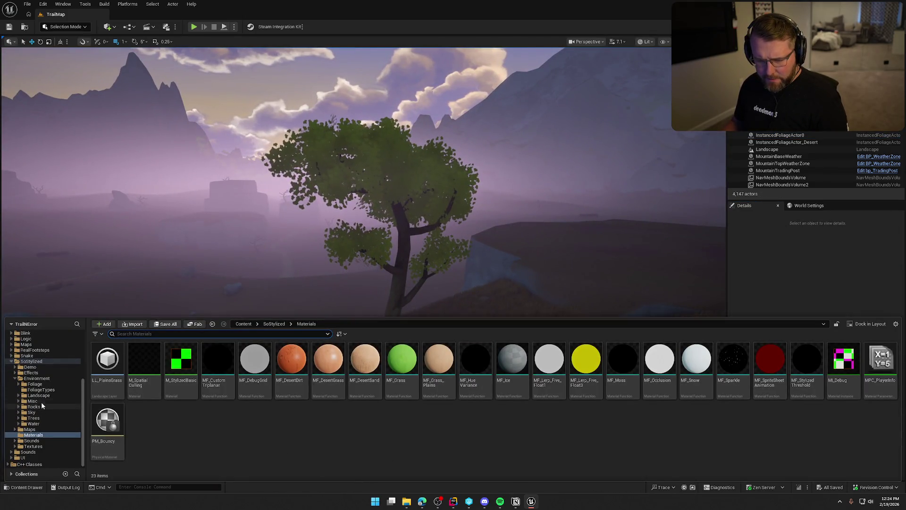
click(41, 418)
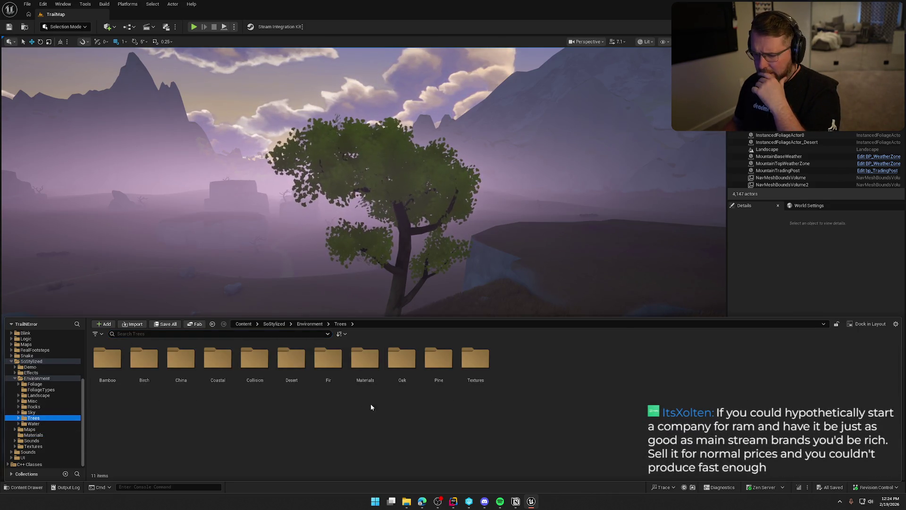
double_click(396, 364)
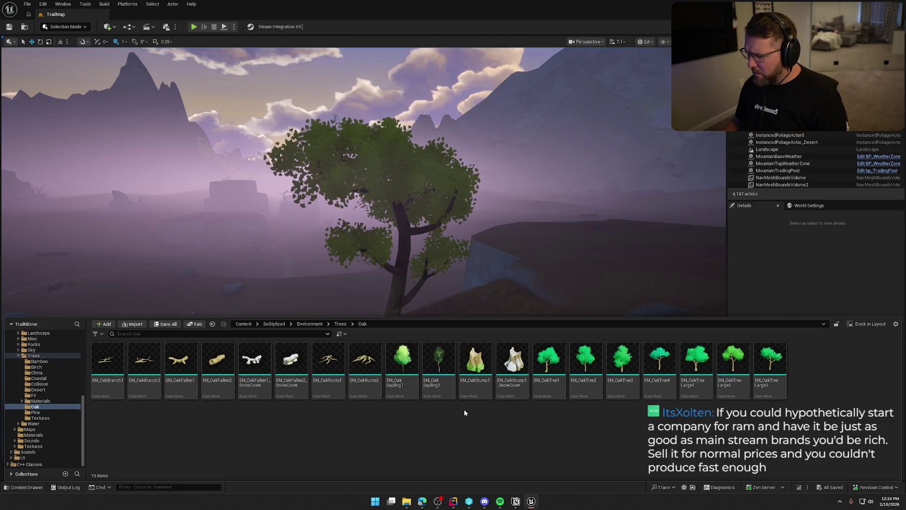
double_click(549, 364)
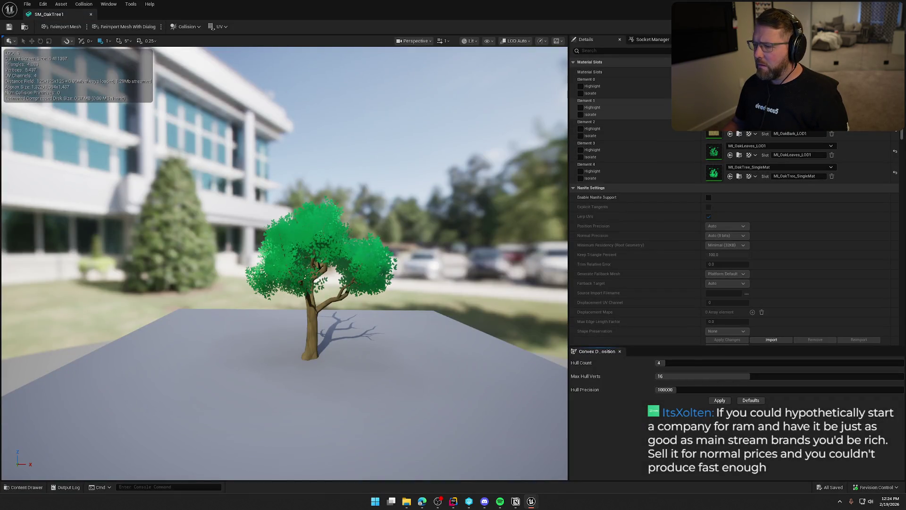
double_click(714, 108)
click(615, 53)
text(emis)
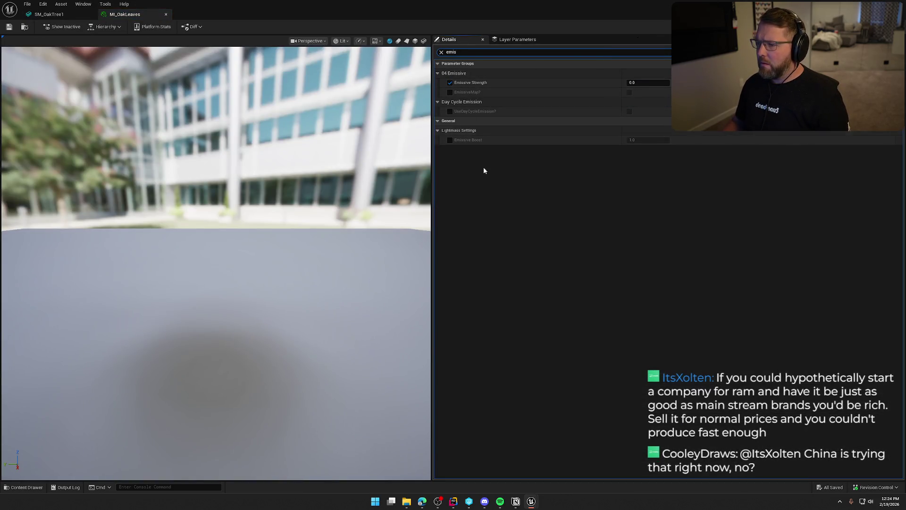
- Return to the TrailMap level and fly the camera toward the tree
click(69, 15)
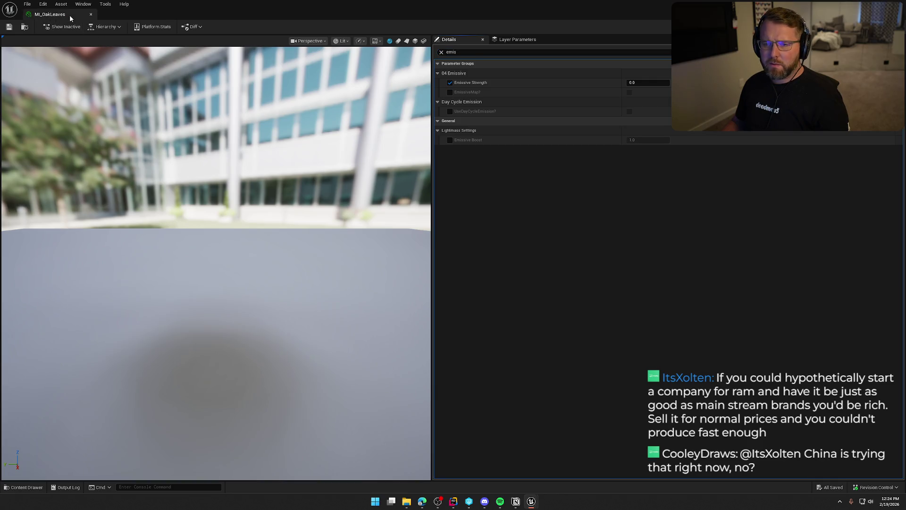
click(609, 256)
mouse_move(609, 257)
mouse_down()
mouse_move(608, 218)
mouse_move(609, 283)
mouse_move(628, 284)
mouse_move(614, 265)
mouse_up()
drag(619, 353, 619, 324)
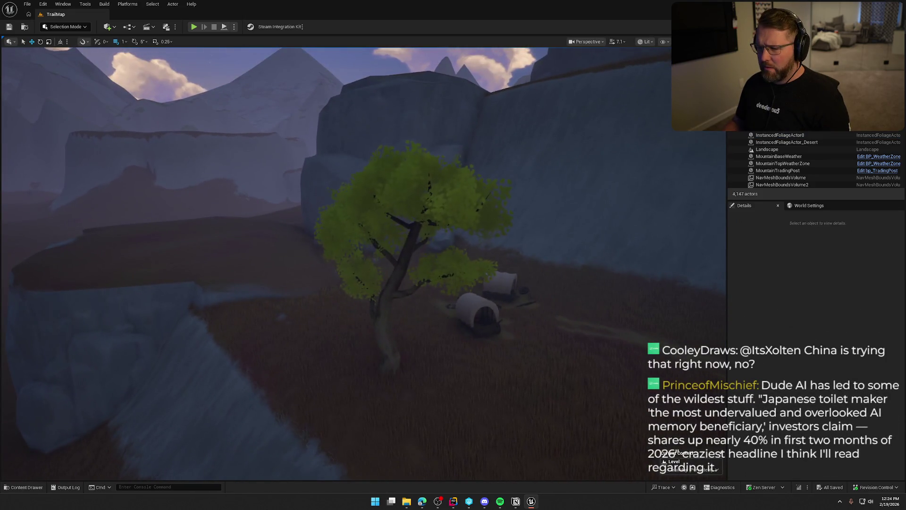
- Select the foliage near the oak tree and open the SM_OakTreeLarge3 mesh
click(619, 353)
drag(522, 304, 522, 326)
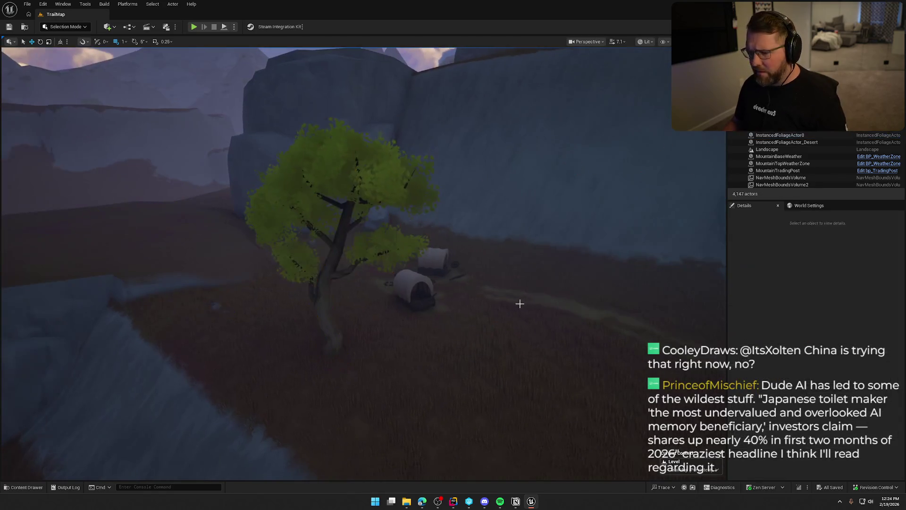
key(ctrl+space)
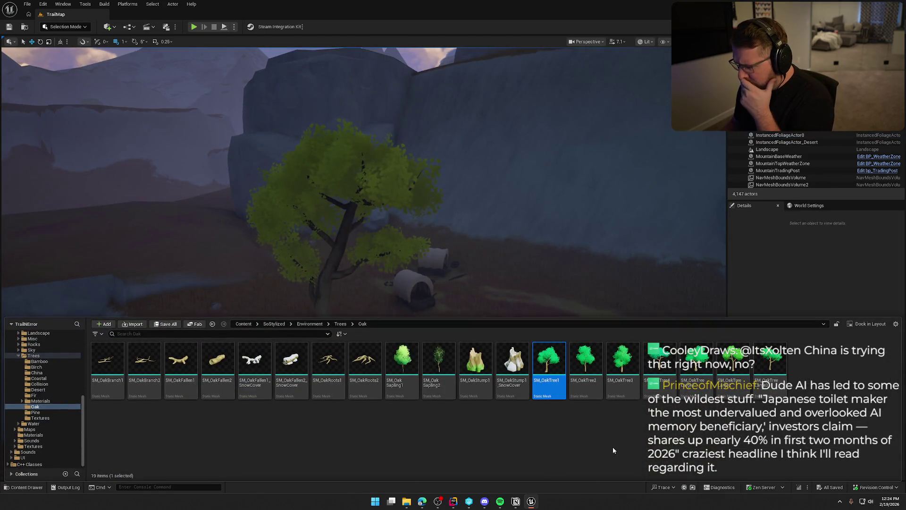
double_click(769, 365)
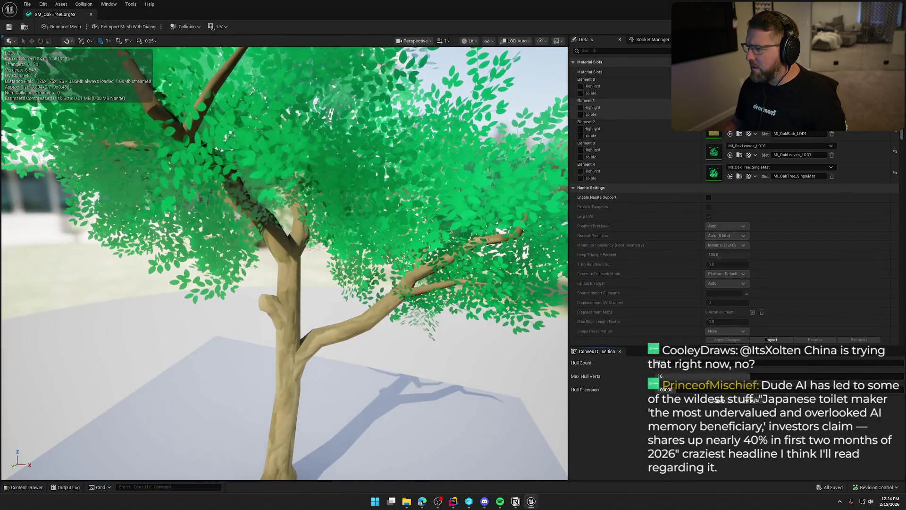
- Lower MI_OakTree_SingleMat's Emissive Strength from 0.1 to 0.0 and save with checkout
double_click(713, 175)
click(600, 50)
text(emis)
click(647, 82)
text(0)
key(Return)
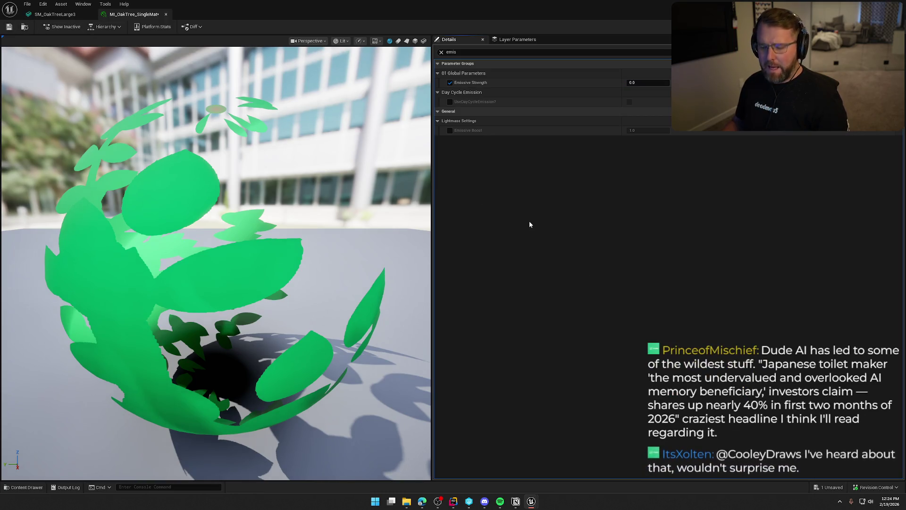
key(ctrl+s)
click(463, 329)
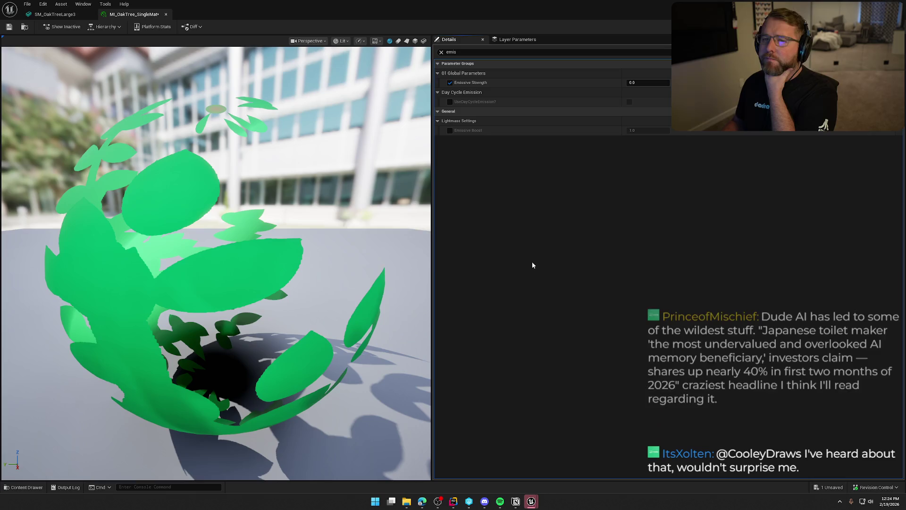
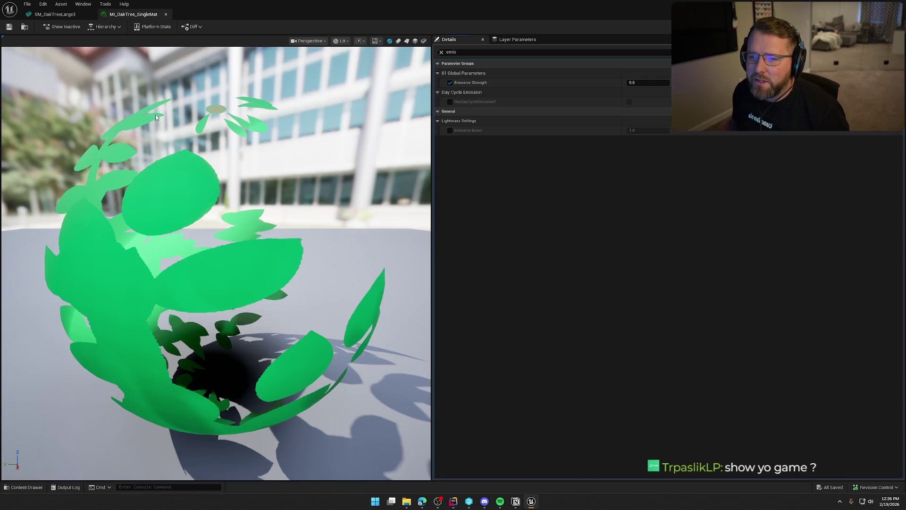
- Return to the TrailMap level and fly the camera up to a high aerial view of the forest
key(alt+Tab)
mouse_move(582, 208)
mouse_down()
mouse_move(543, 196)
mouse_move(533, 236)
mouse_up()
mouse_move(545, 198)
mouse_down()
mouse_move(544, 208)
mouse_move(545, 198)
mouse_up()
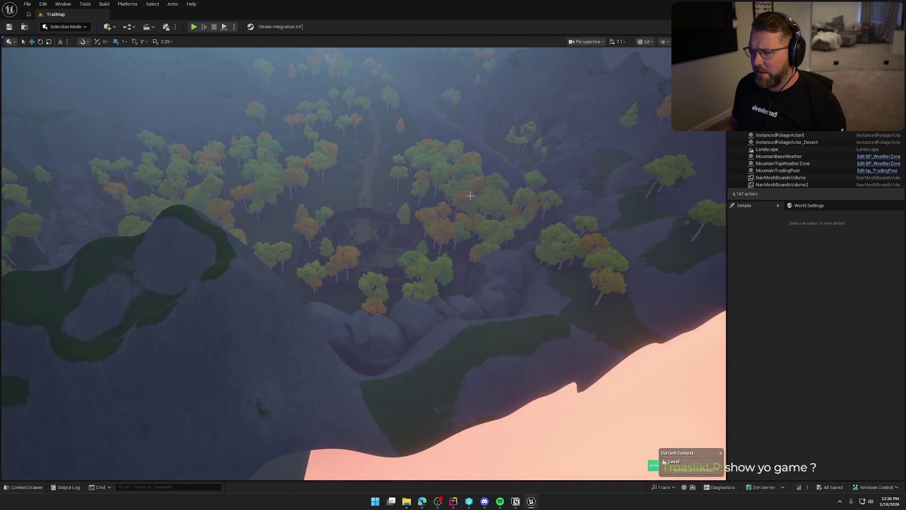
- Descend from the aerial view to eye level by the General Store, facing the covered wagon
click(470, 195)
key(Escape)
mouse_move(296, 199)
mouse_down()
mouse_move(296, 189)
mouse_move(296, 199)
mouse_move(307, 196)
mouse_move(297, 205)
mouse_up()
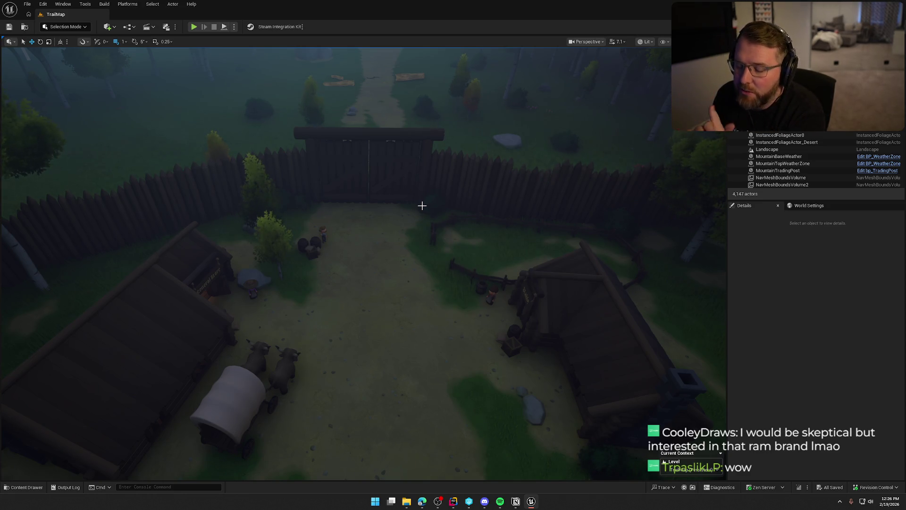
mouse_move(358, 238)
mouse_down()
mouse_move(358, 265)
mouse_move(293, 264)
mouse_move(339, 263)
mouse_up()
scroll(312, 264, down, 2)
scroll(416, 265, down, 5)
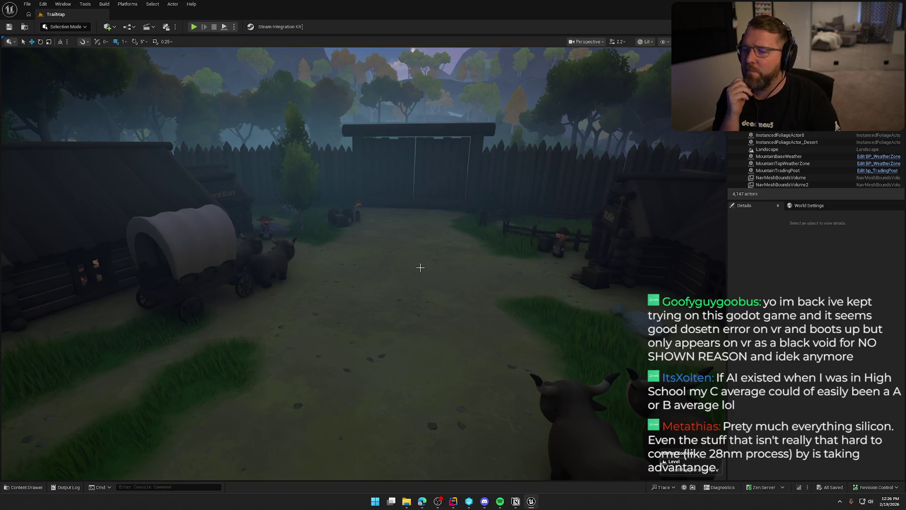
mouse_move(420, 268)
mouse_down()
mouse_move(311, 229)
mouse_move(349, 236)
mouse_move(420, 273)
mouse_move(401, 264)
mouse_move(389, 285)
mouse_move(330, 283)
mouse_move(423, 268)
mouse_up()
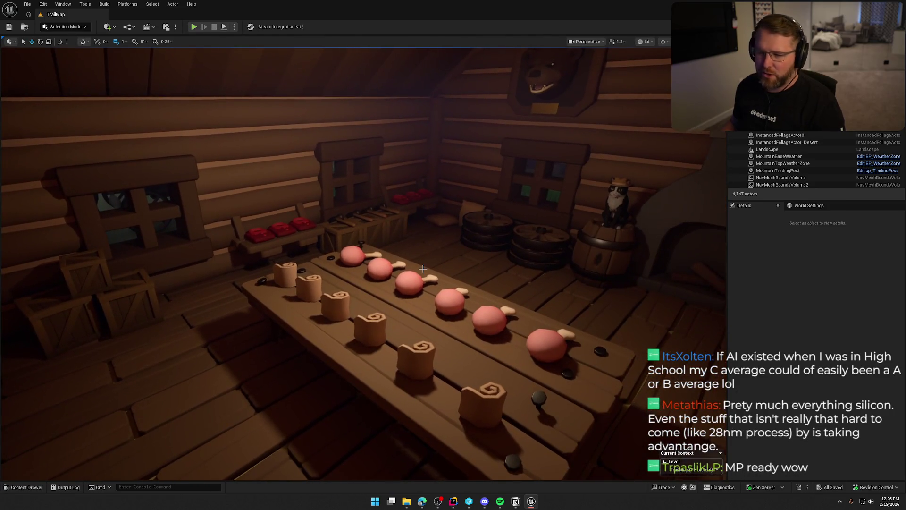
- Tour the cabin's meat table and lantern room, then fly out past the stable to the gate
drag(394, 218, 188, 222)
mouse_move(367, 320)
mouse_down()
mouse_move(496, 319)
mouse_move(365, 293)
mouse_move(365, 274)
mouse_up()
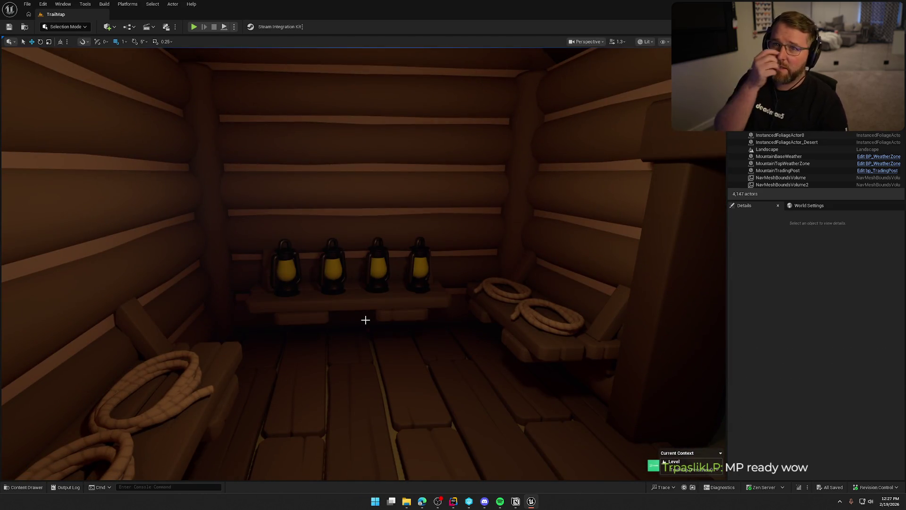
mouse_move(310, 335)
mouse_down()
mouse_move(349, 330)
mouse_move(298, 338)
mouse_move(320, 338)
mouse_up()
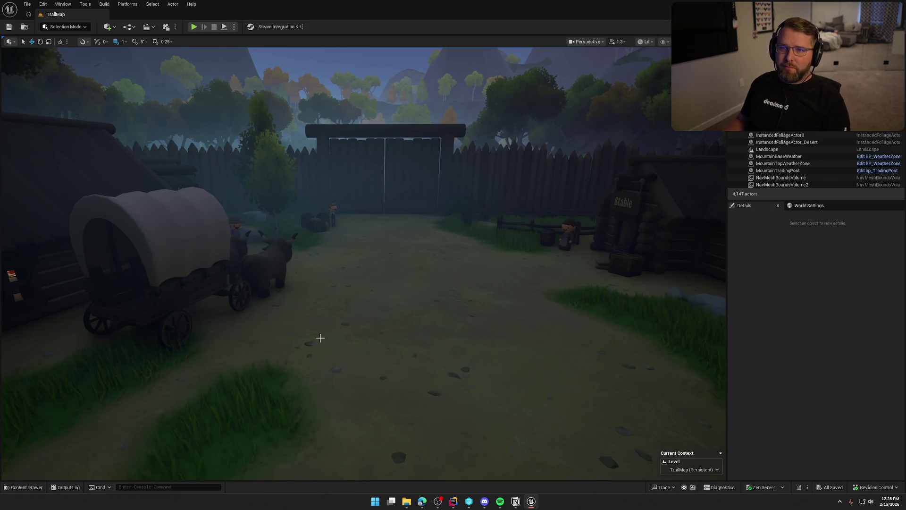
drag(269, 331, 417, 449)
- Browse the TrailNError solution tree in Rider, then return to the Unreal Editor
click(453, 501)
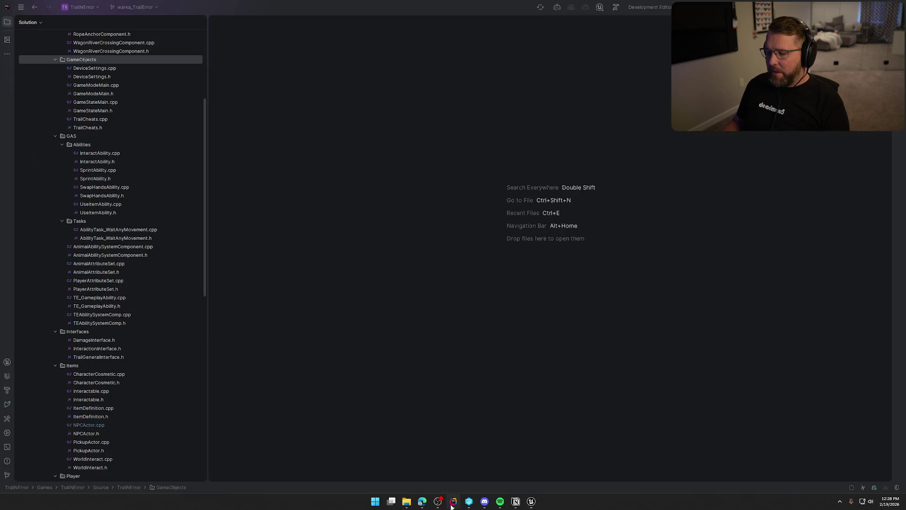
scroll(135, 284, down, 3)
scroll(131, 321, down, 3)
scroll(132, 323, up, 6)
scroll(131, 322, up, 1)
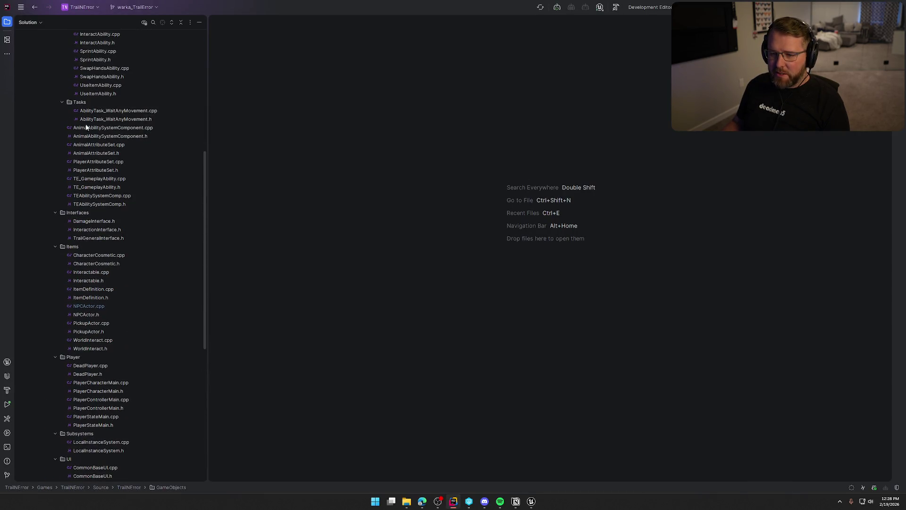
scroll(123, 317, down, 3)
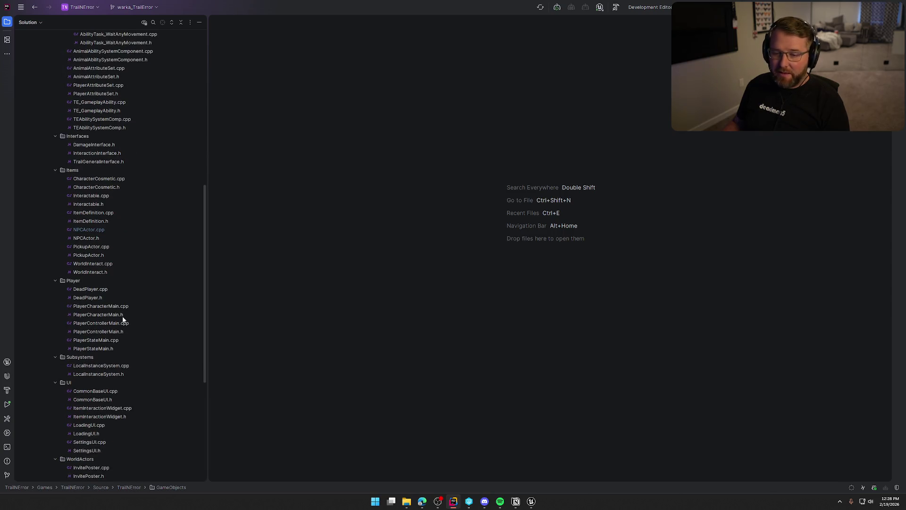
click(531, 501)
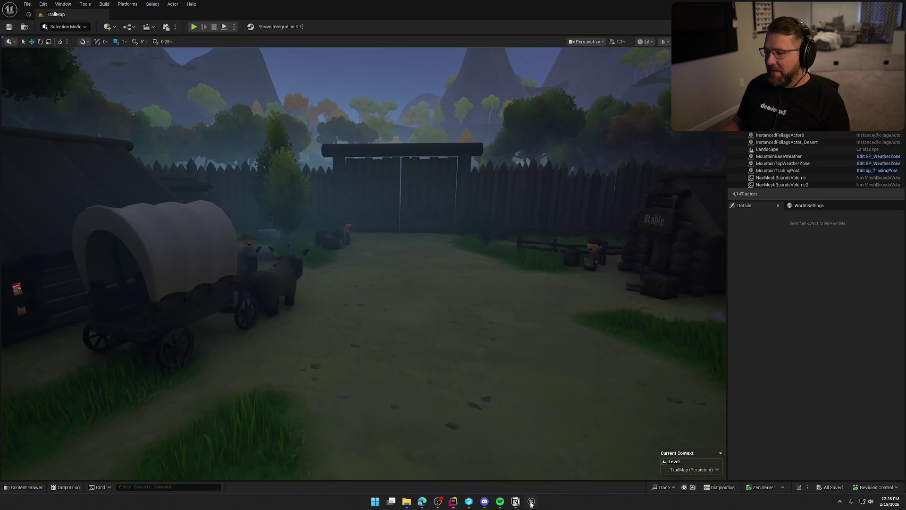
- Open SM_OakTree2's oak leaves material and filter its parameters by 'emis' to check emissive strength
key(ctrl+space)
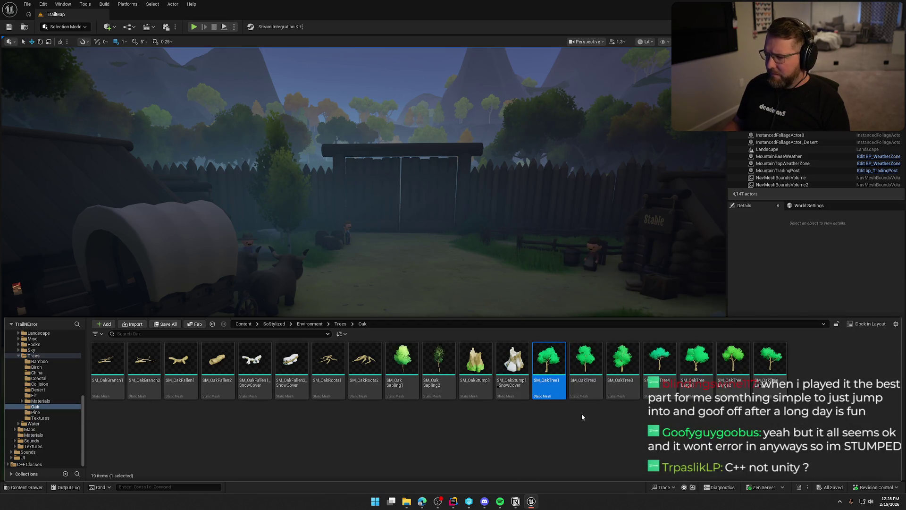
double_click(585, 361)
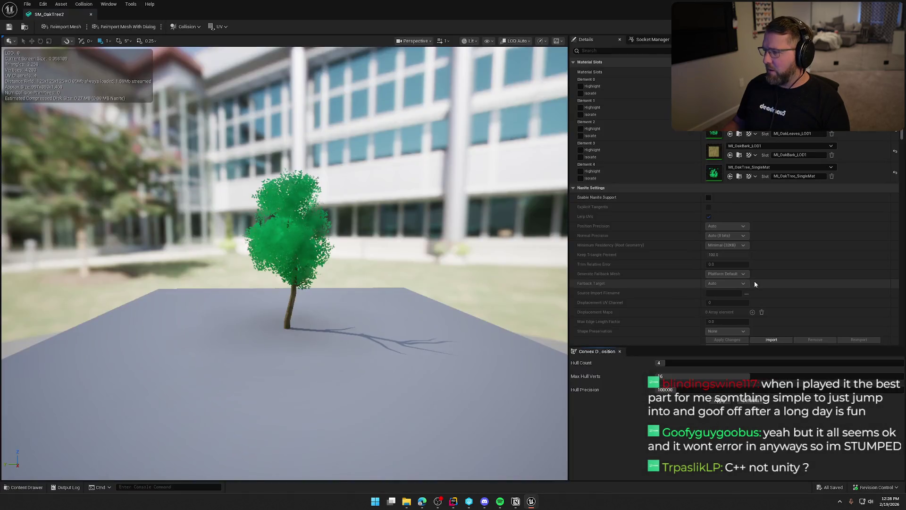
double_click(714, 134)
click(530, 52)
text(emis)
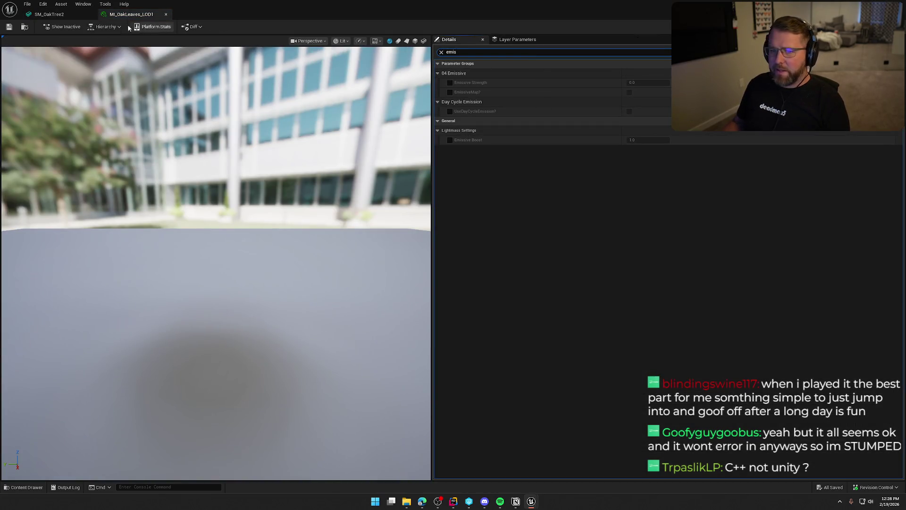
- Return to TrailMap, pull back over the forest, and bring up the Oak tree meshes
click(75, 14)
mouse_move(364, 265)
mouse_down()
mouse_move(363, 378)
mouse_move(340, 392)
mouse_up()
scroll(364, 264, up, 5)
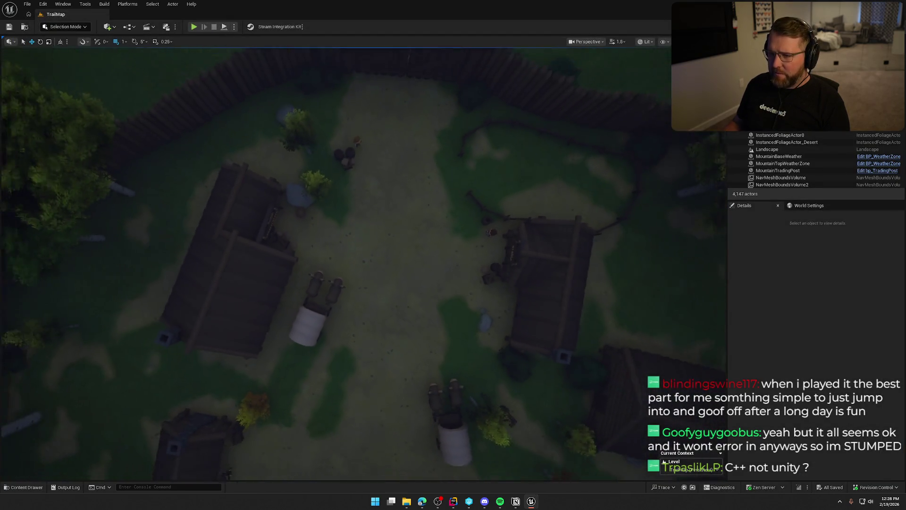
key(s)
key(s)
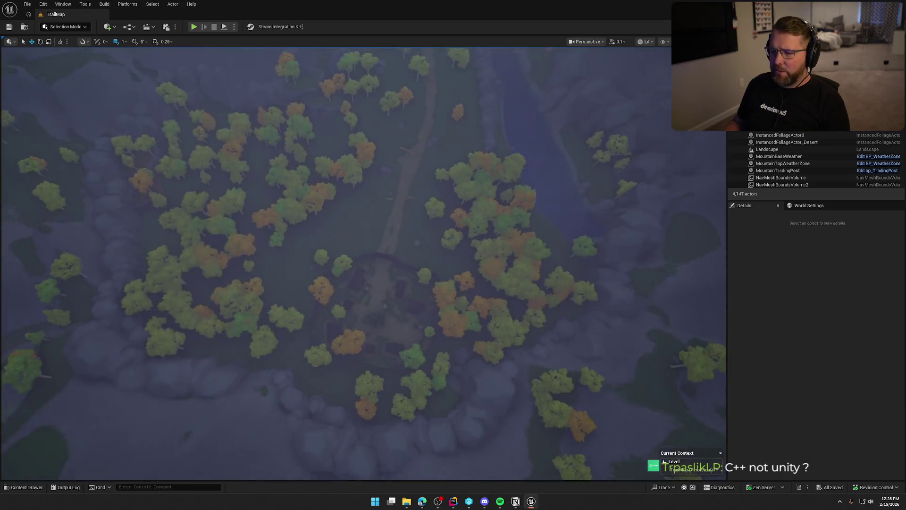
key(w)
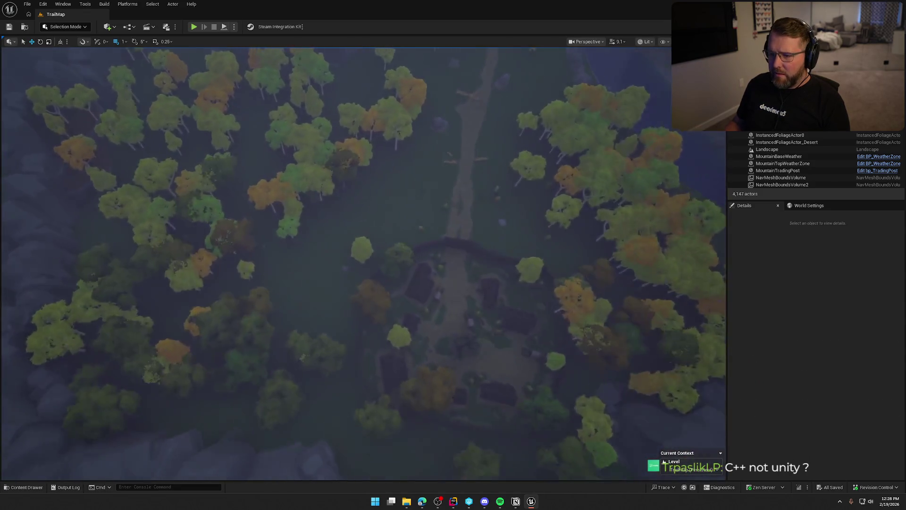
key(s)
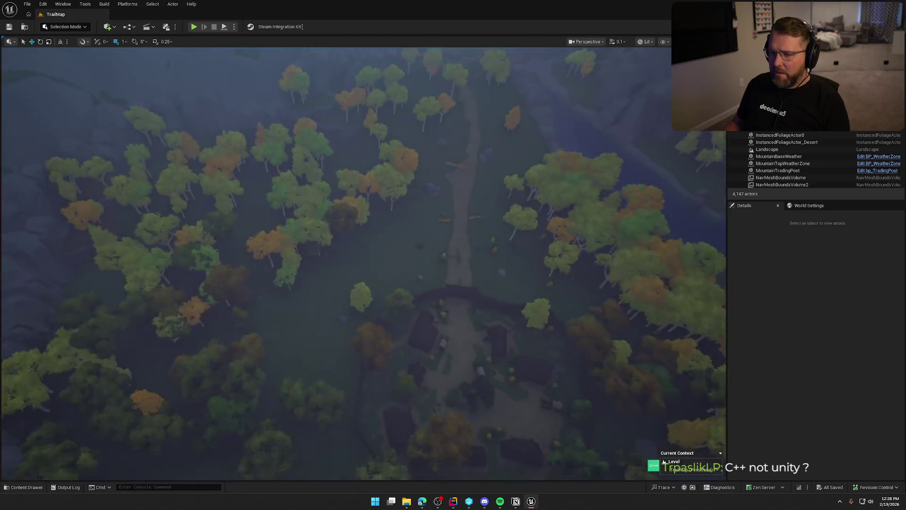
key(ctrl+space)
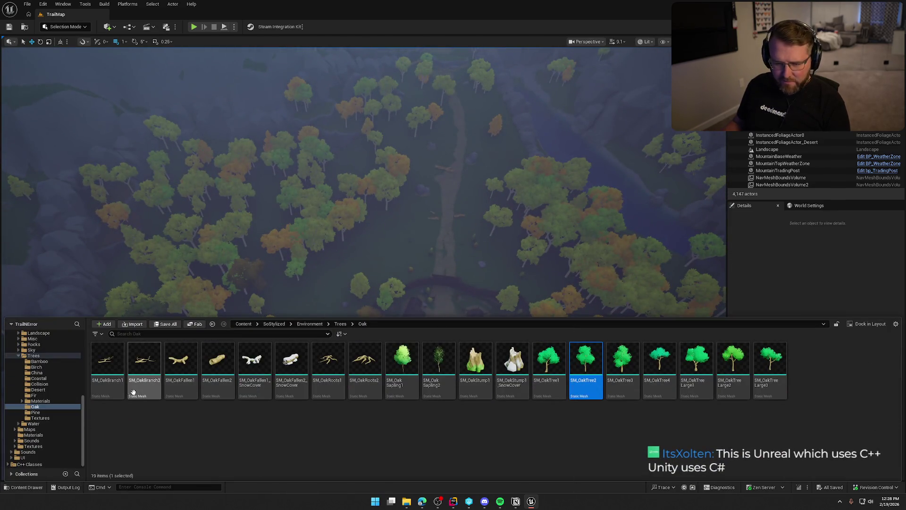
- Browse the Pine, Coastal, Collision, Desert and China tree folders, ending on Birch
click(41, 413)
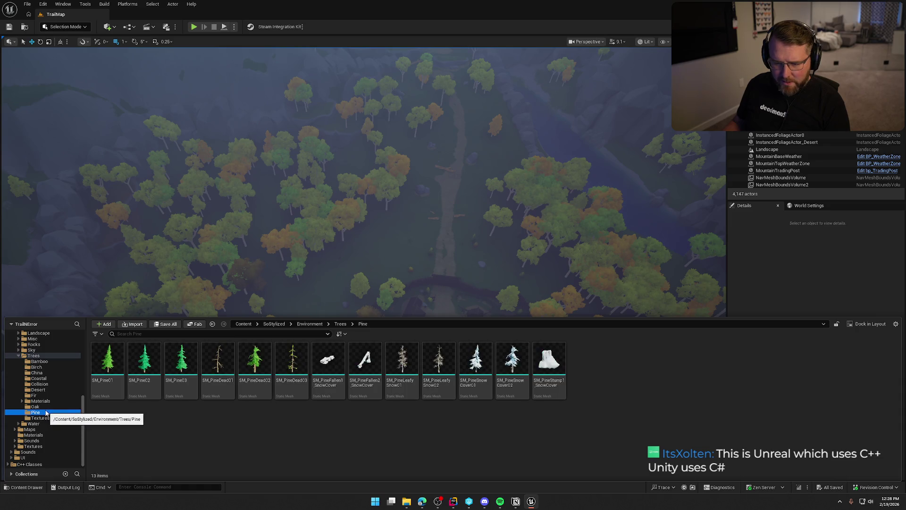
click(49, 379)
click(41, 384)
click(46, 390)
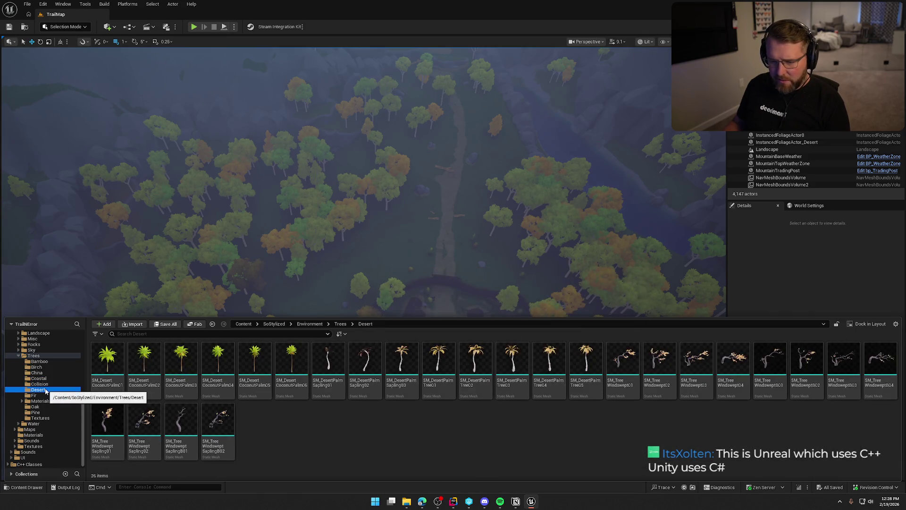
click(46, 379)
click(45, 373)
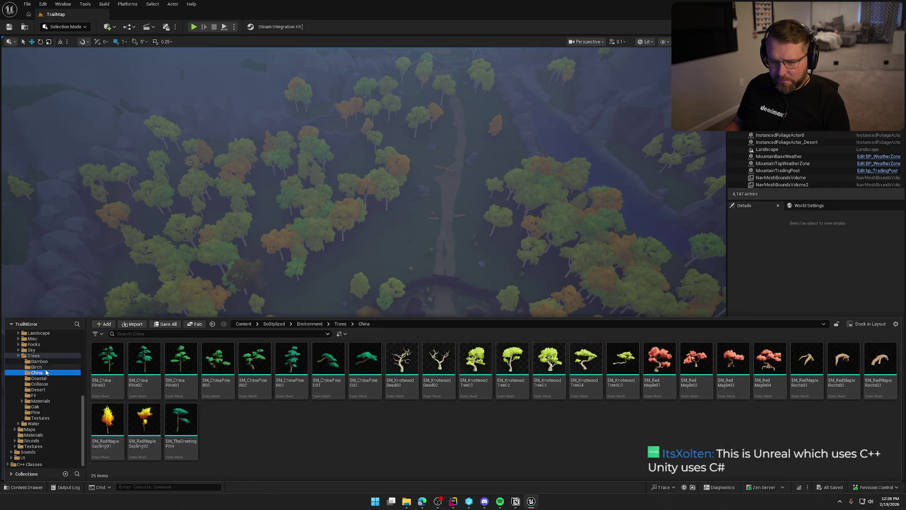
click(45, 367)
- Open SM_BirchSapling1's leaves material and filter its parameters by 'emis'
double_click(107, 361)
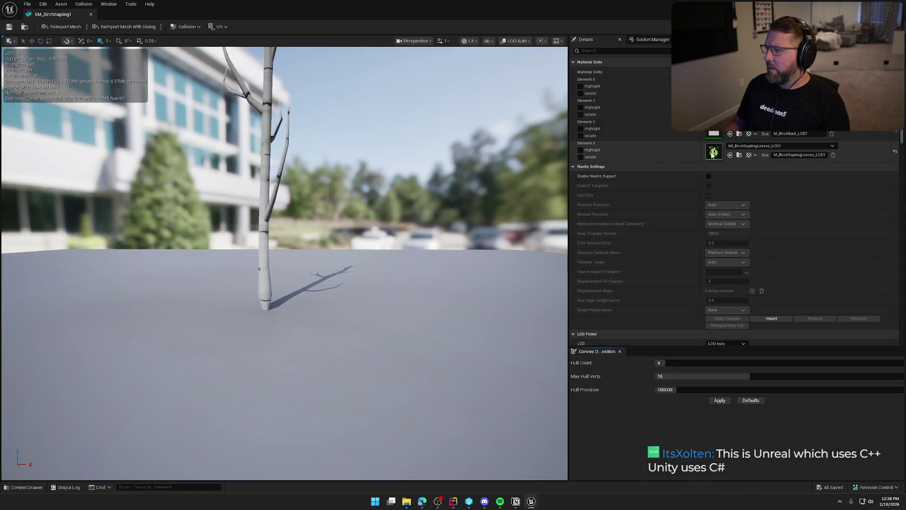
double_click(713, 152)
click(582, 53)
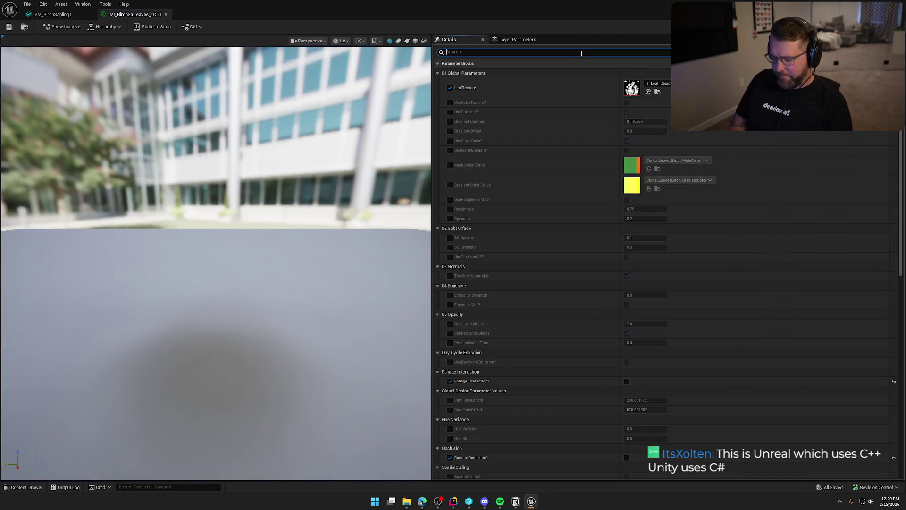
text(emis)
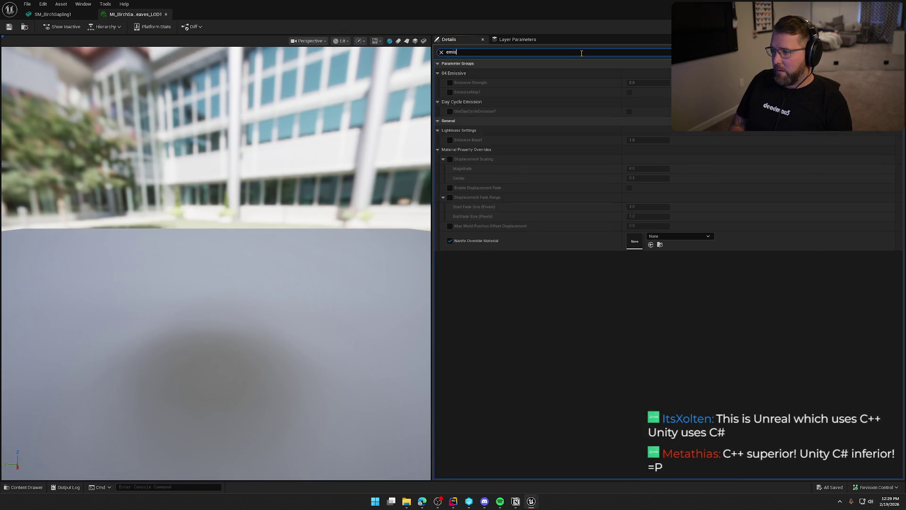
- Check the birch bark material's emissive settings, then recheck the sapling leaves material
key(ctrl+space)
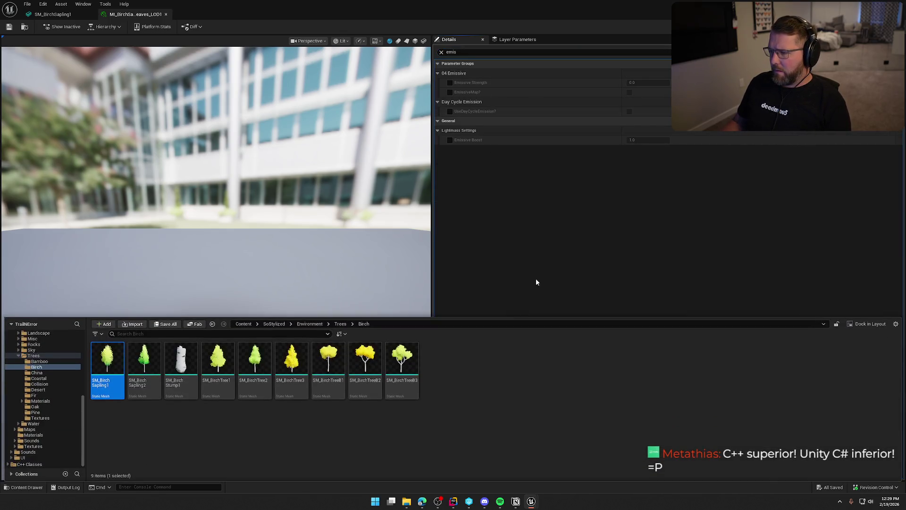
click(53, 15)
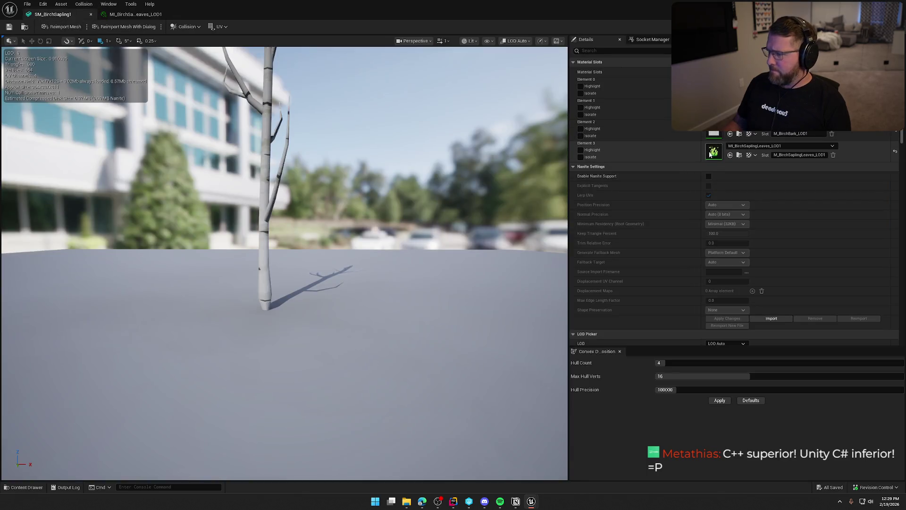
double_click(714, 134)
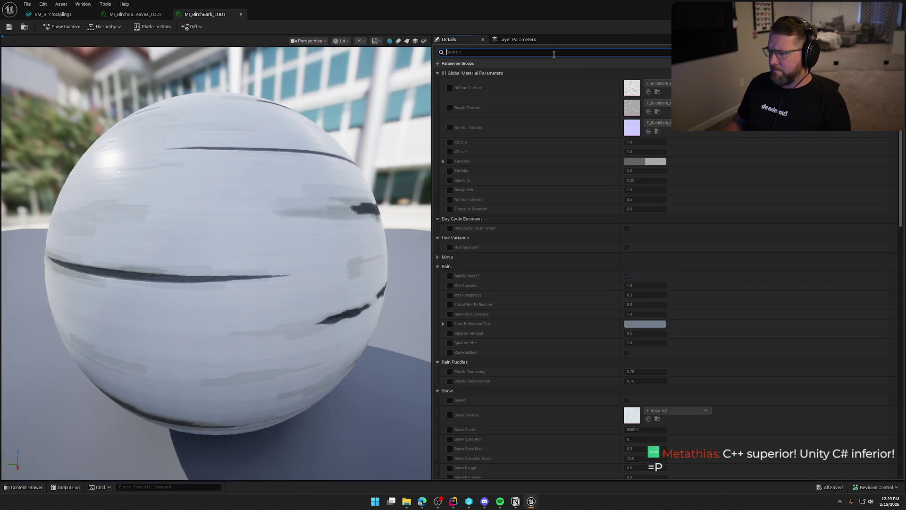
text(emis)
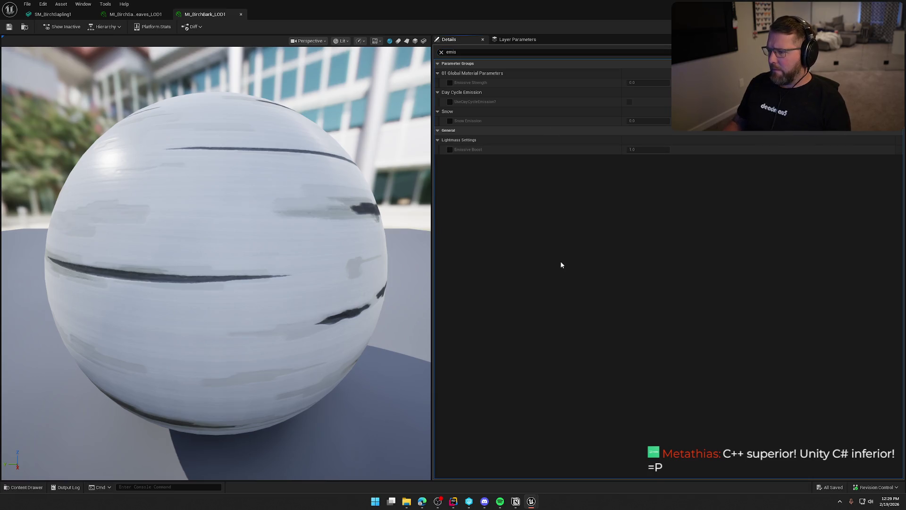
key(ctrl+space)
click(53, 14)
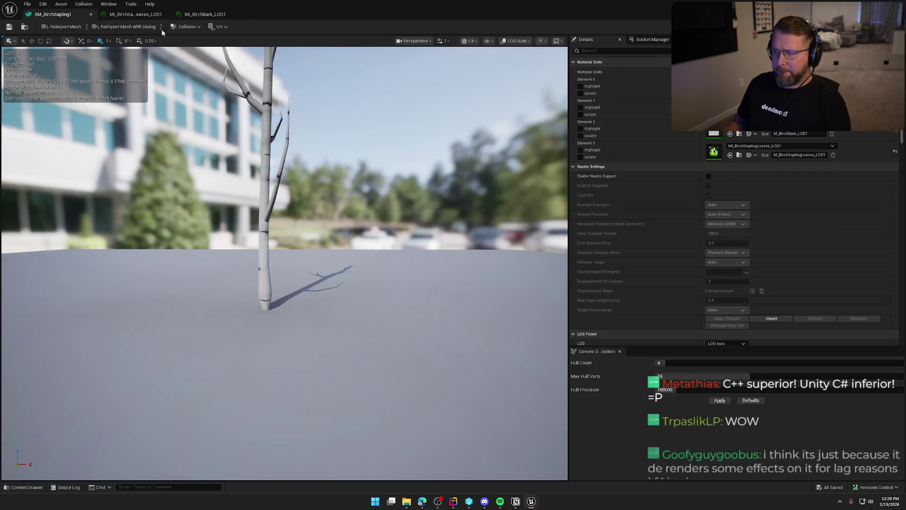
double_click(714, 108)
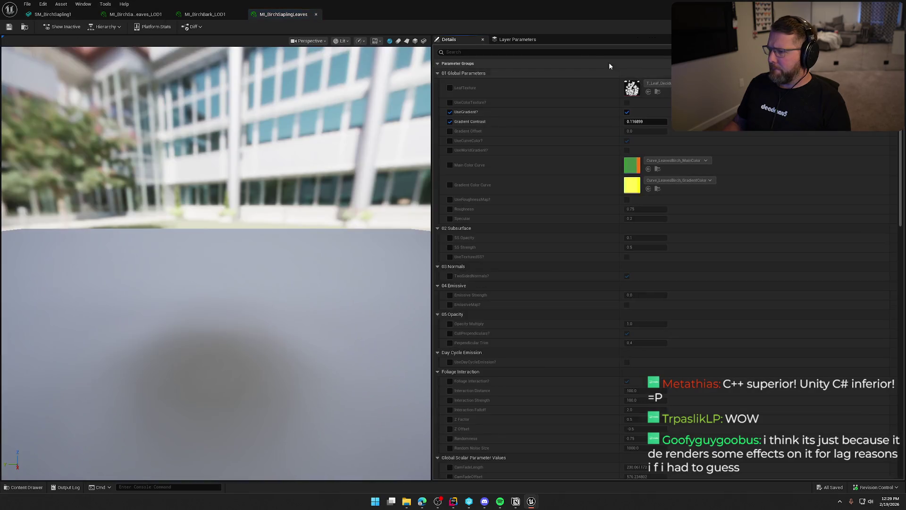
text(emis)
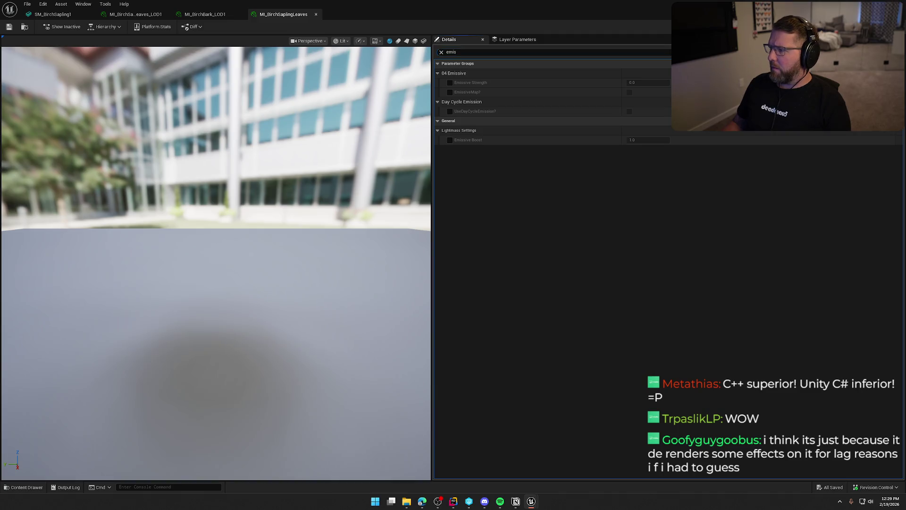
- Back in the TrailMap level, open the SM_BirchTree1 mesh from the Birch folder
key(alt+Tab)
key(ctrl+space)
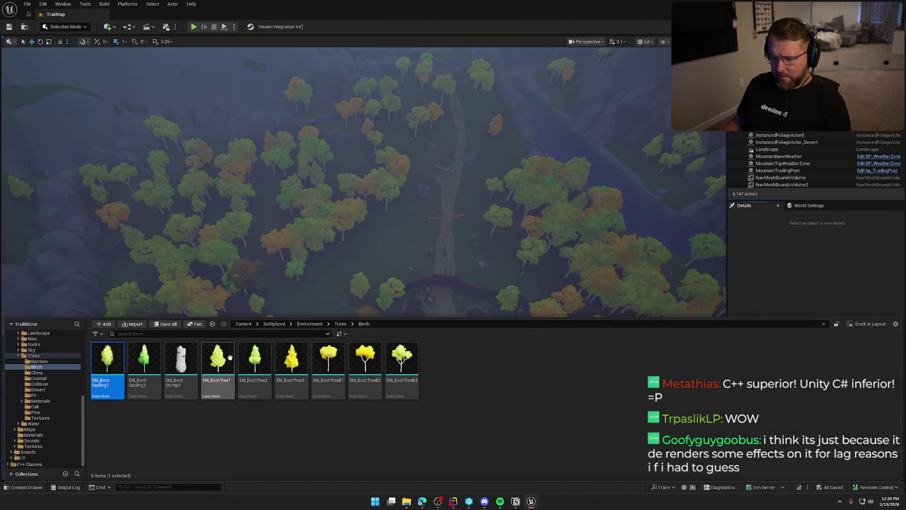
double_click(218, 366)
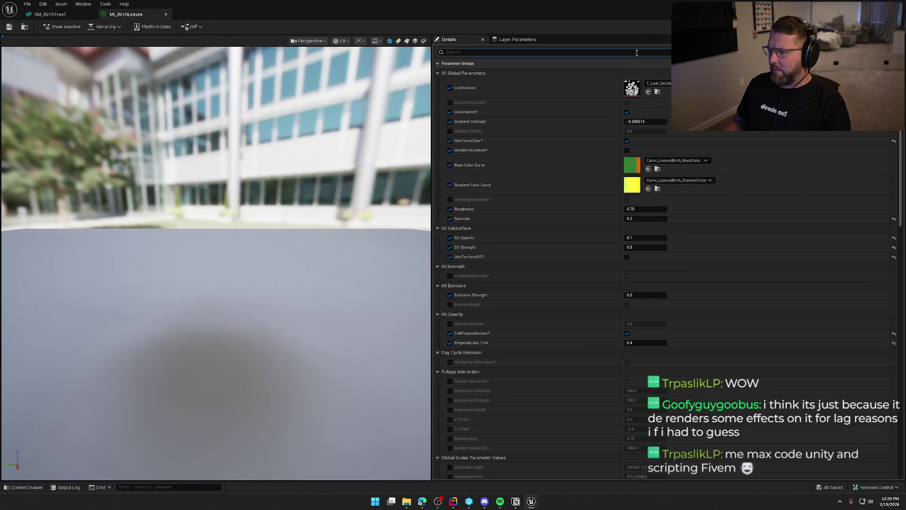
- Filter MI_BirchLeaves parameters by 'emis', then return to the SM_BirchTree1 mesh
click(636, 52)
text(emis)
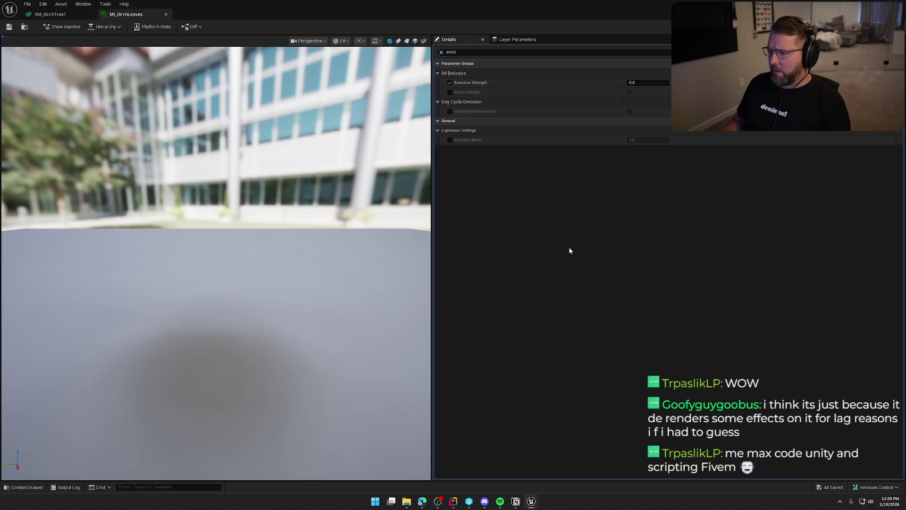
key(ctrl+space)
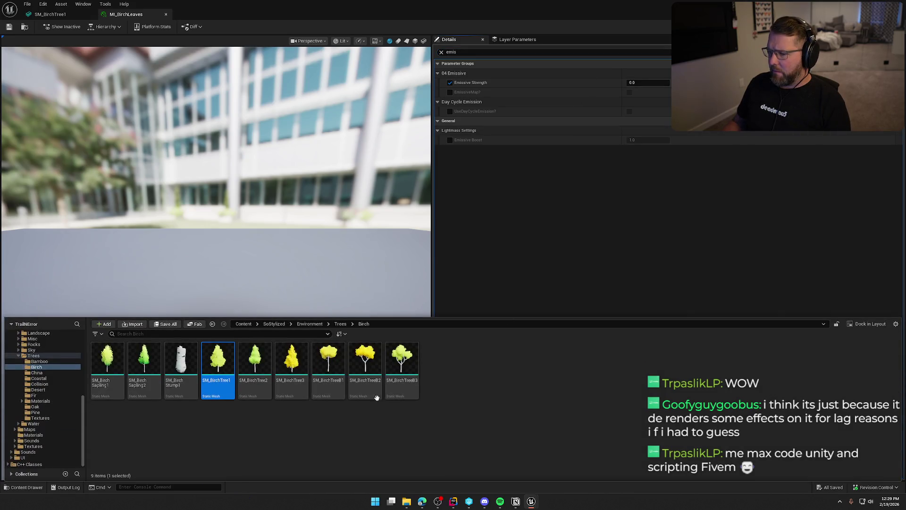
click(37, 15)
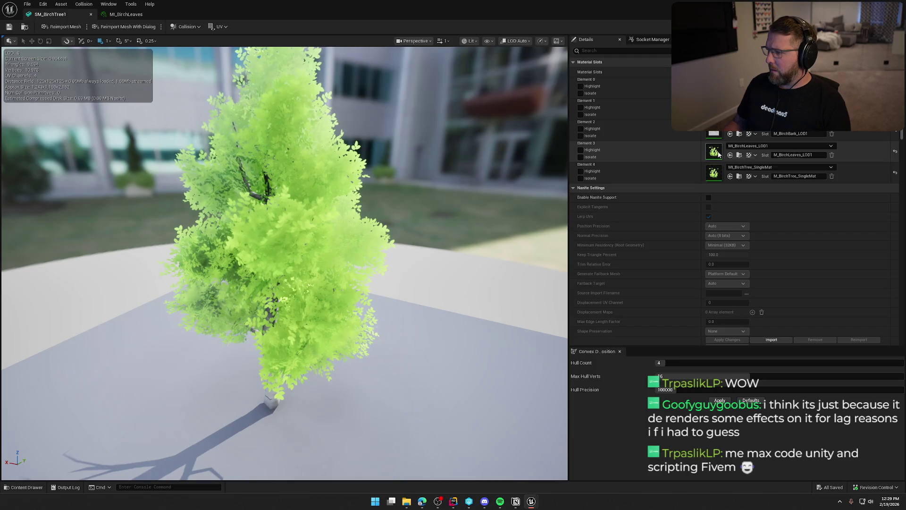
- Set MI_BirchTree_SingleMat Emissive Strength to 0 and save it, checking the file out
key(ctrl+Tab)
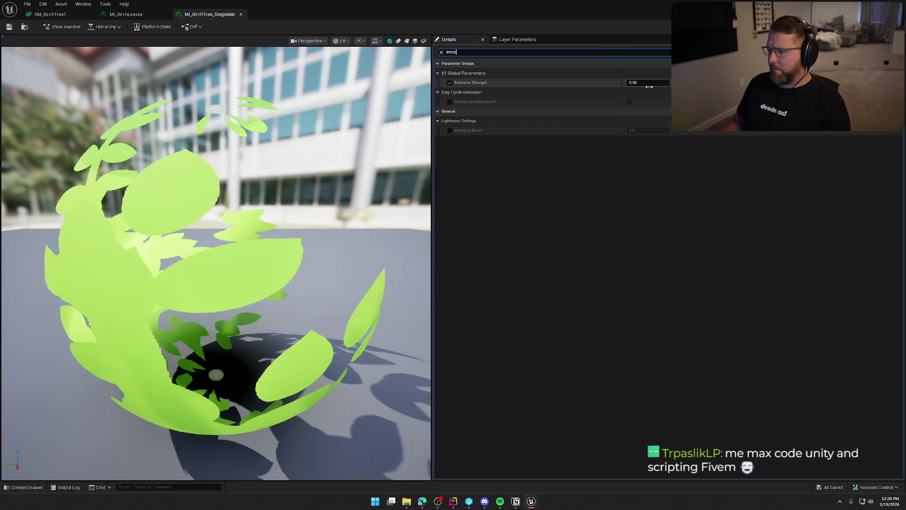
text(emis)
click(653, 83)
text(0)
key(Return)
click(9, 27)
click(462, 328)
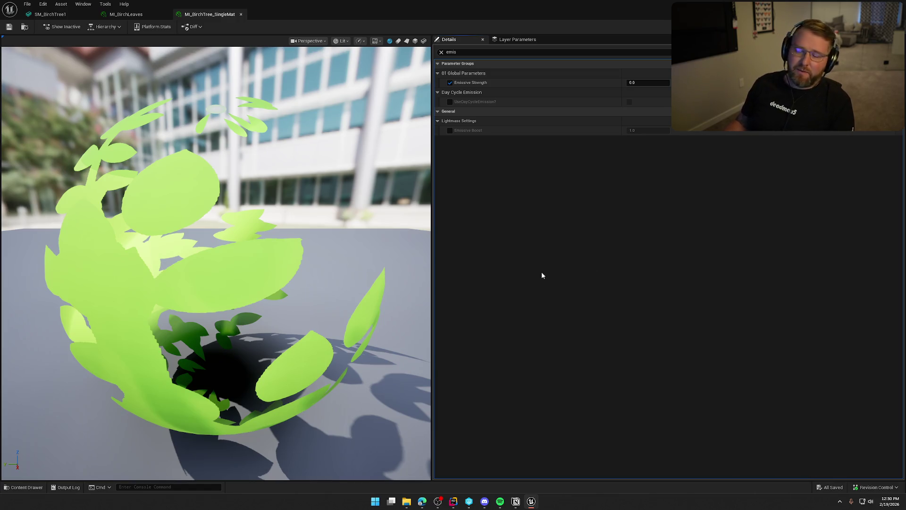
- Open MI_BirchBark_LOD1 from SM_BirchTree1 and filter its parameters by 'emis' to confirm no emissive
click(126, 14)
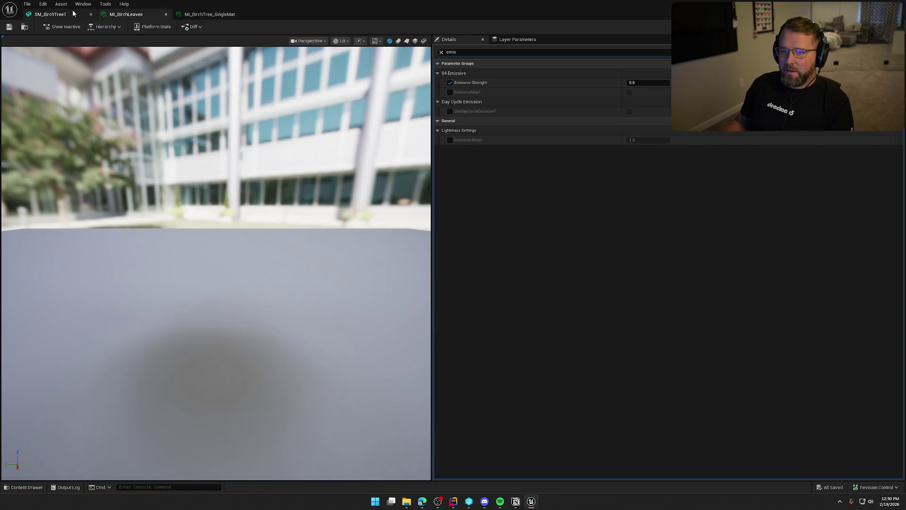
click(73, 14)
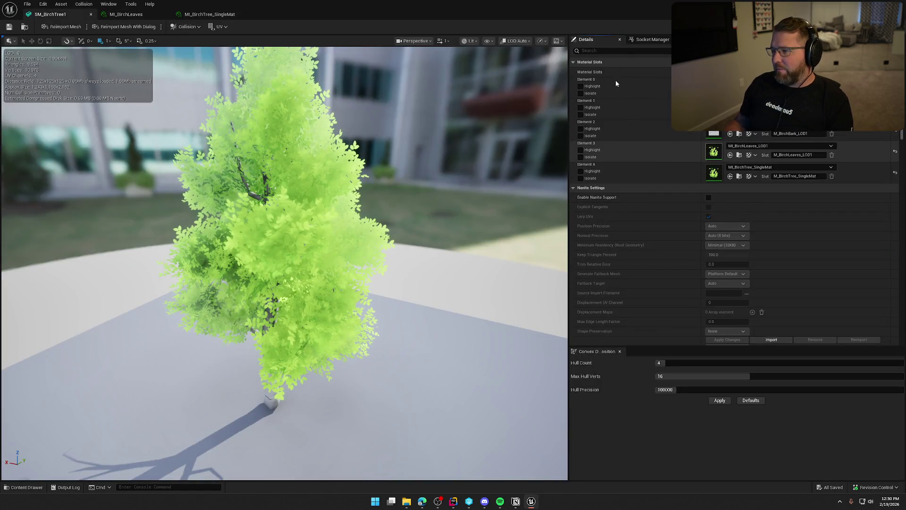
text(mis)
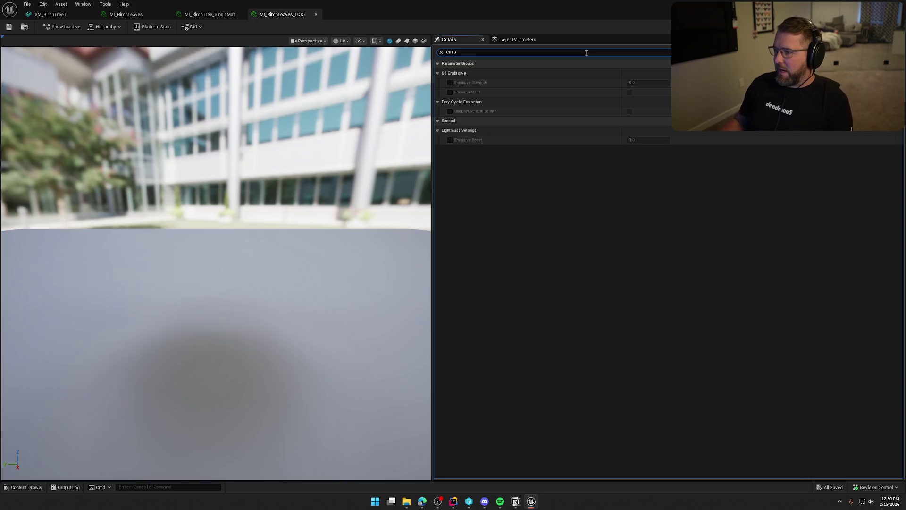
key(ctrl+space)
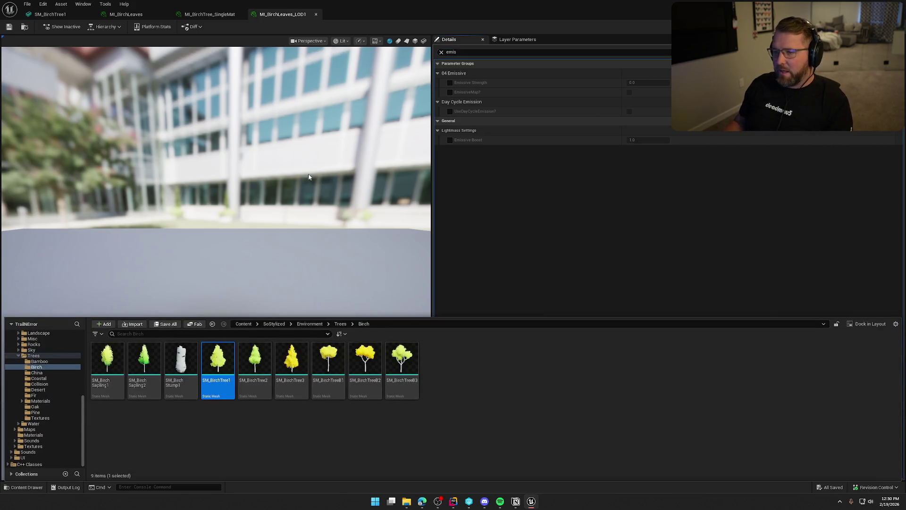
click(51, 15)
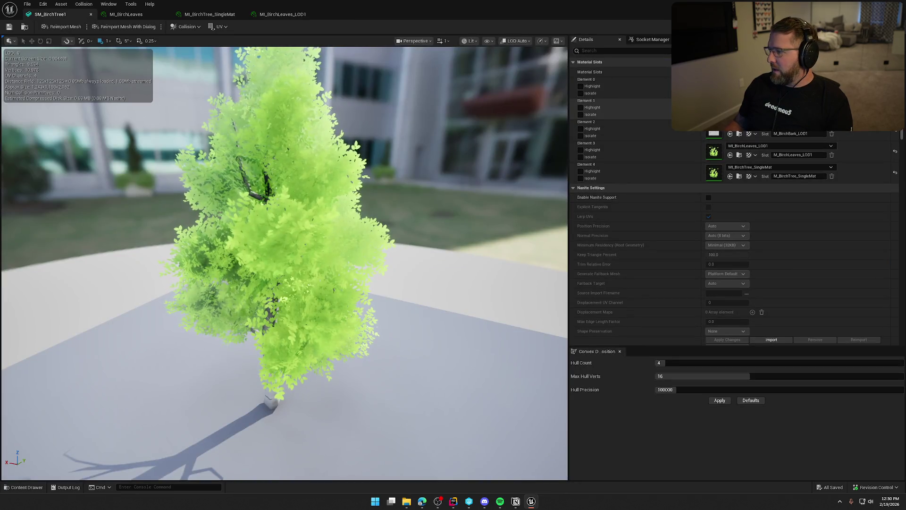
double_click(715, 133)
click(607, 54)
text(emis)
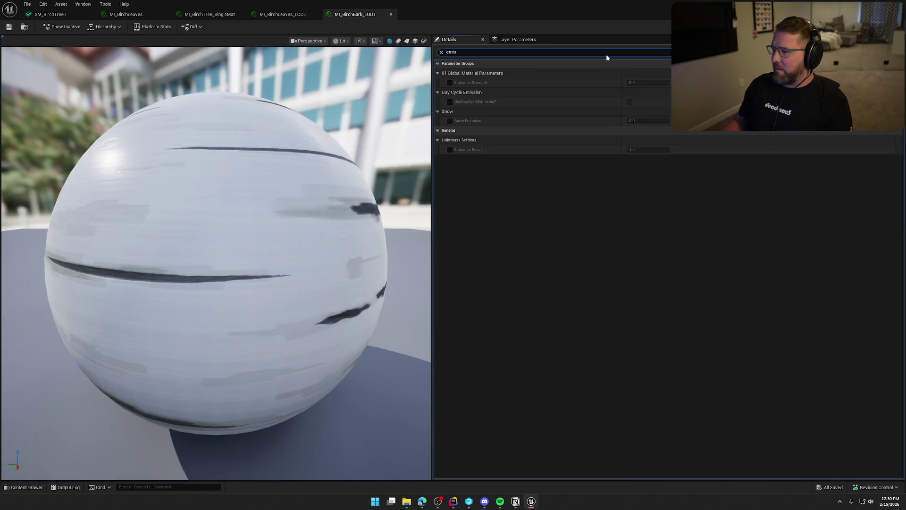
click(610, 257)
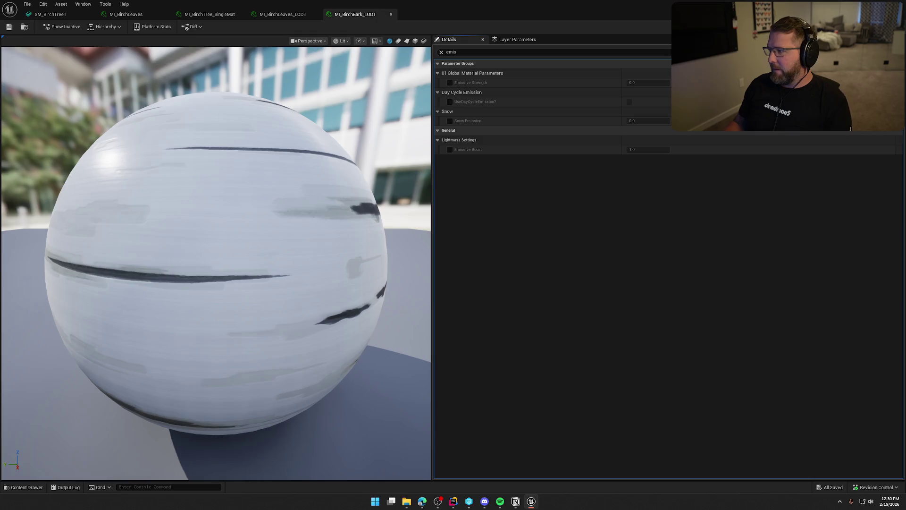
- Fly down the TrailMap dirt trail, select fallen log SM_OakFallen6, and open its oak bark material
key(alt+Tab)
mouse_move(613, 307)
mouse_down()
mouse_move(614, 227)
mouse_move(613, 288)
mouse_up()
drag(350, 246, 350, 213)
click(349, 213)
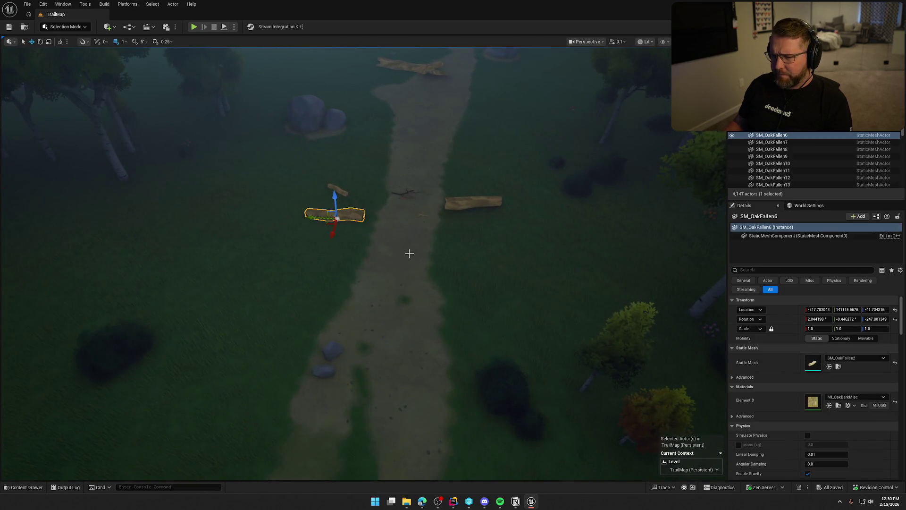
double_click(812, 404)
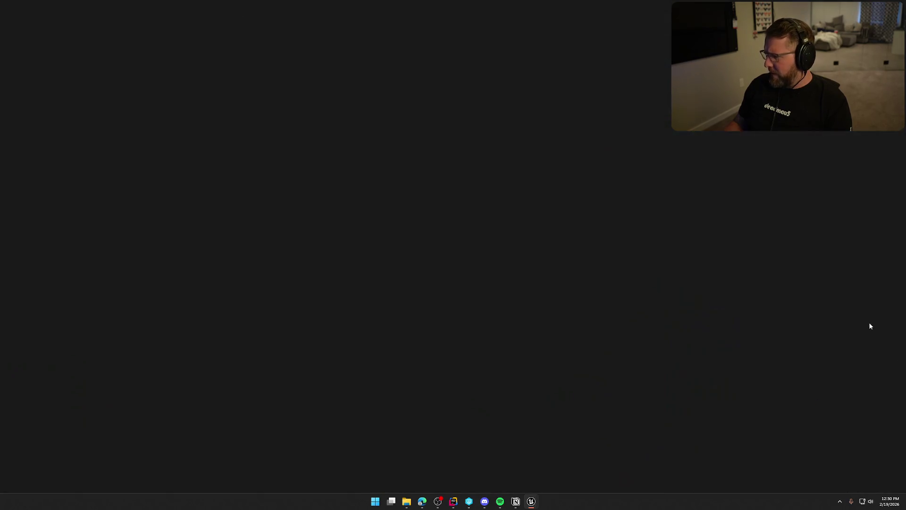
- Set MI_OakBarkMisc Emissive Strength from 0.15 to 0 and save, confirming the save dialog
key(ctrl+f)
text(emis)
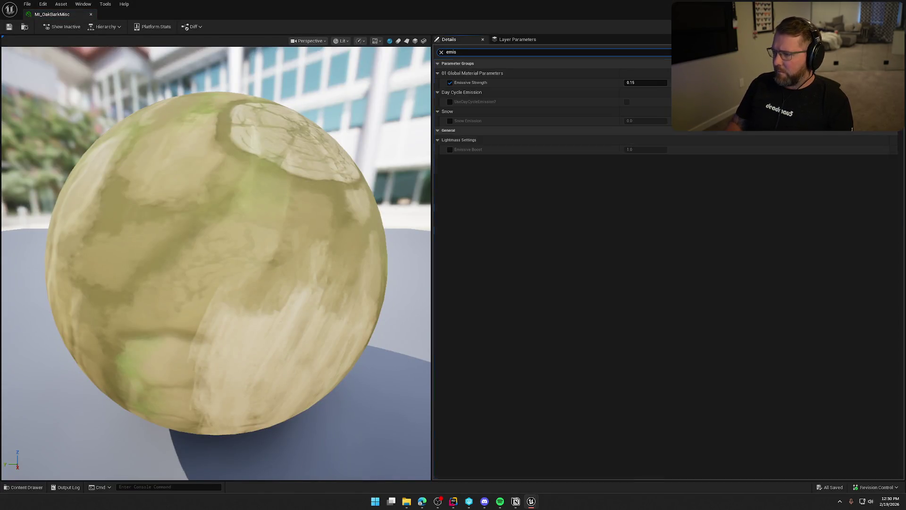
text(0)
key(Return)
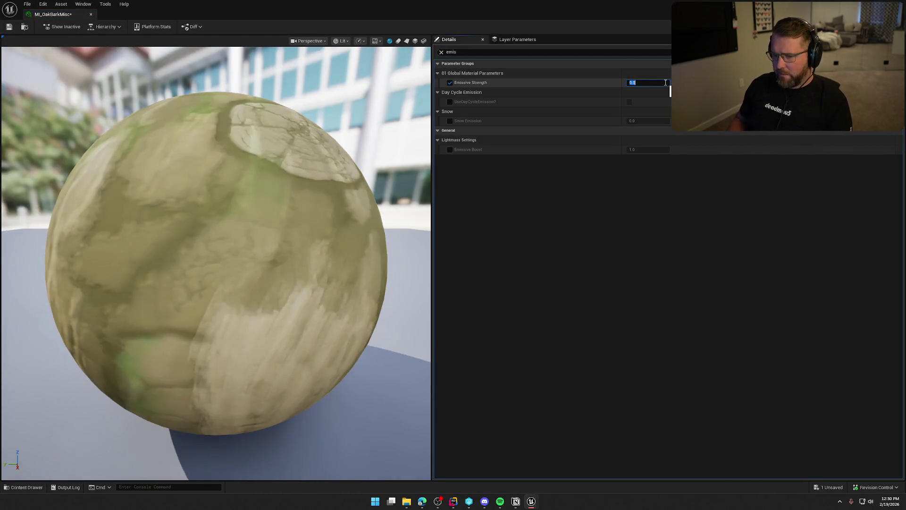
key(ctrl+shift+s)
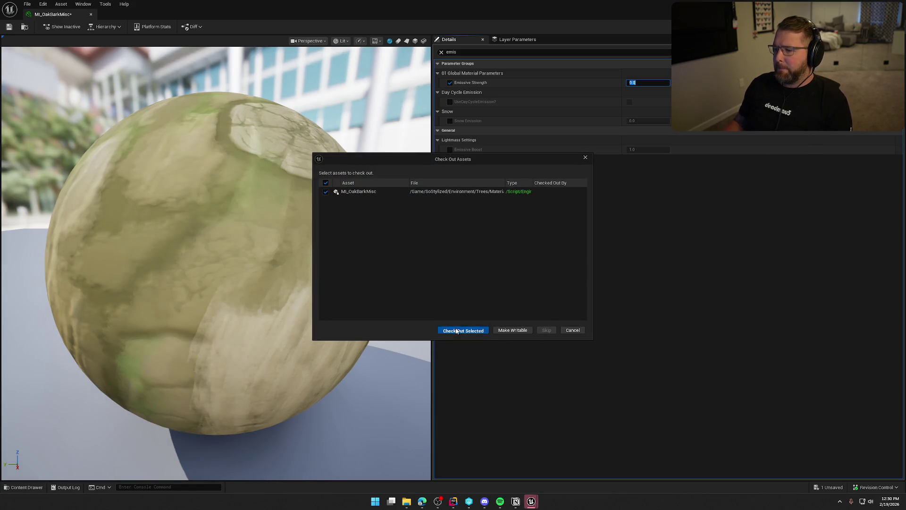
click(463, 330)
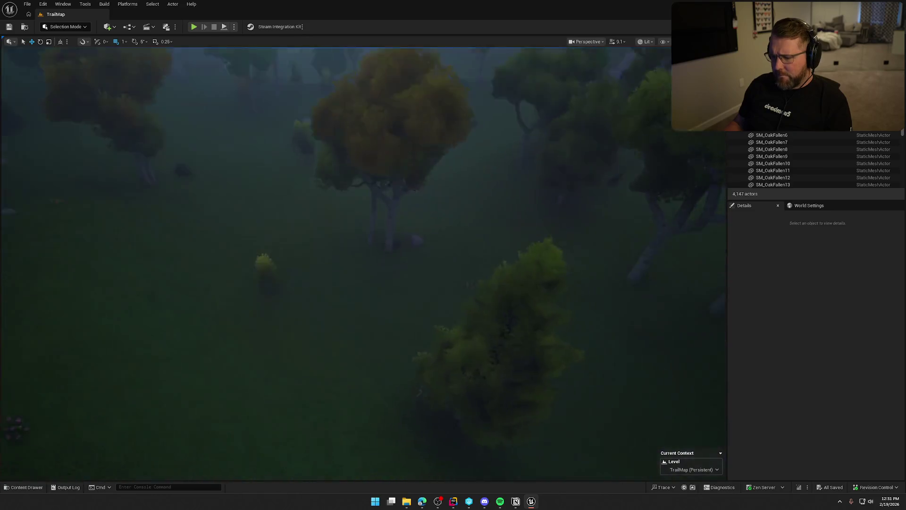
- Select and deselect InstancedFoliageActor0 foliage twice, then bring up the Birch tree meshes
click(308, 225)
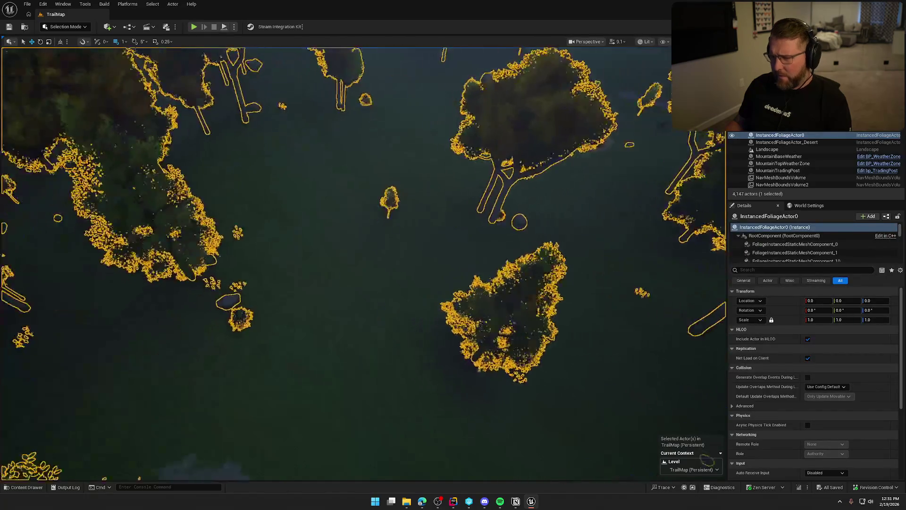
key(Escape)
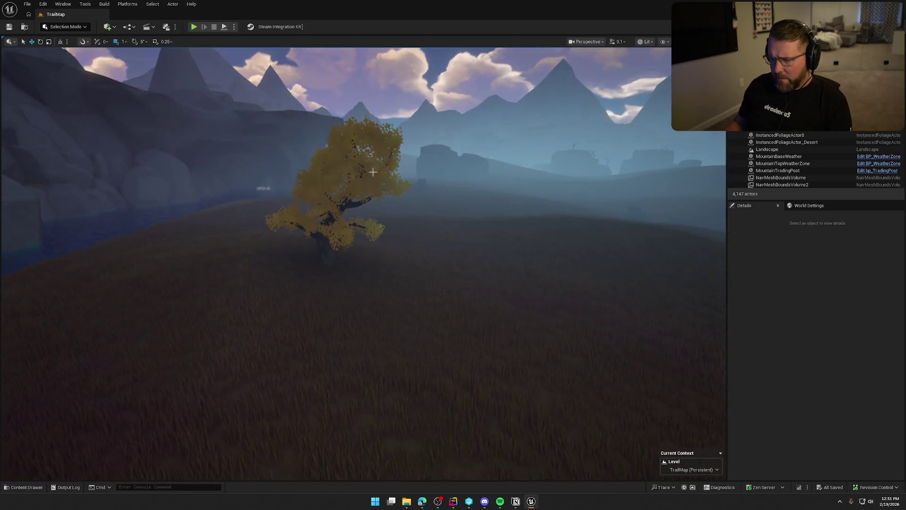
click(406, 218)
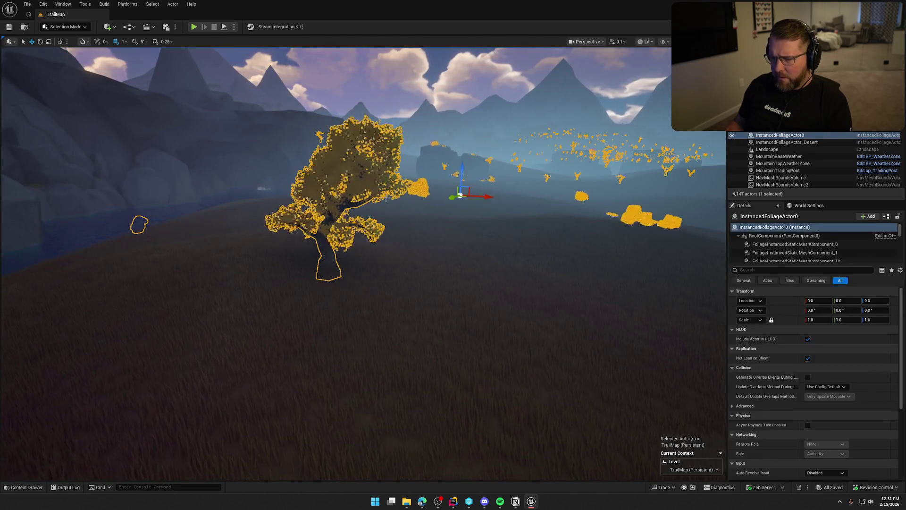
key(Escape)
key(ctrl+space)
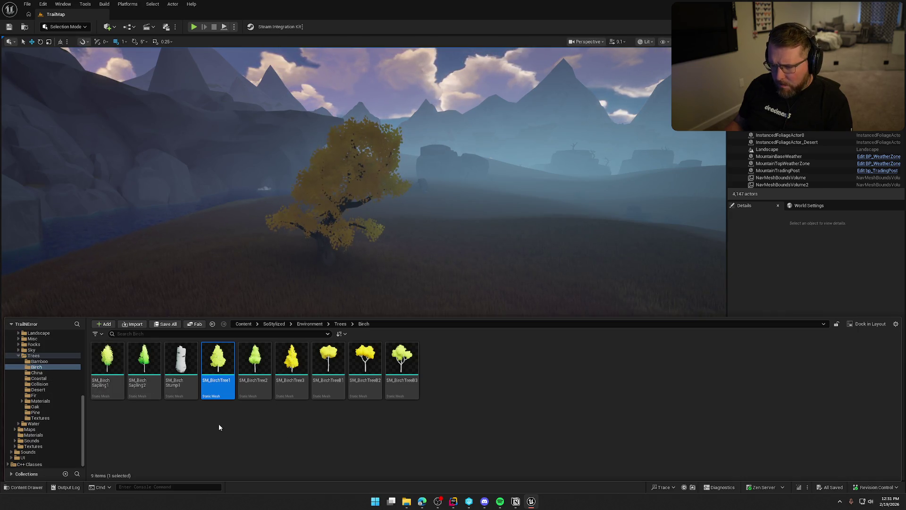
- Open SM_KnotwoodTree01 from Trees/China, then its single material instance
click(53, 372)
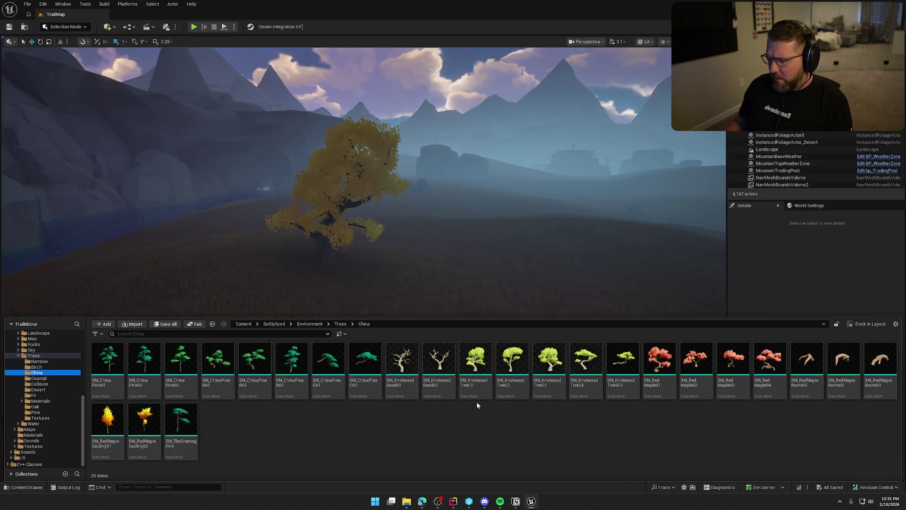
double_click(475, 361)
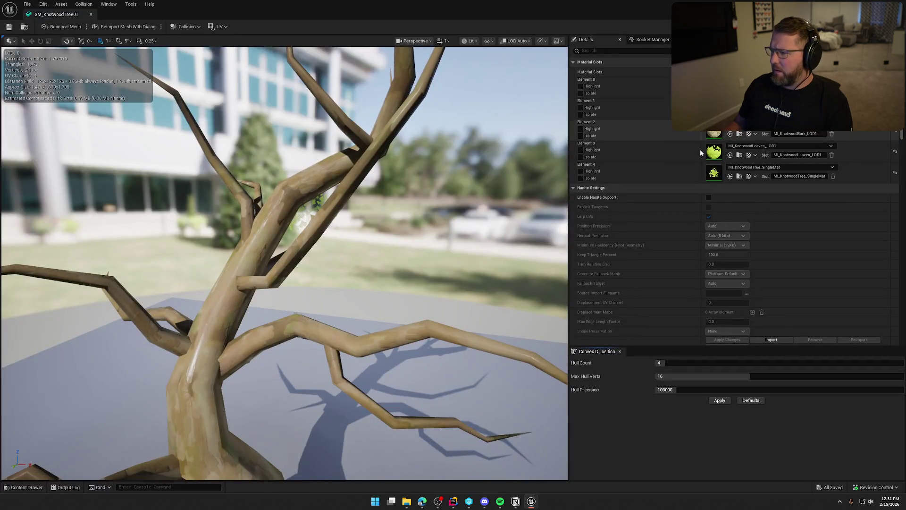
double_click(715, 173)
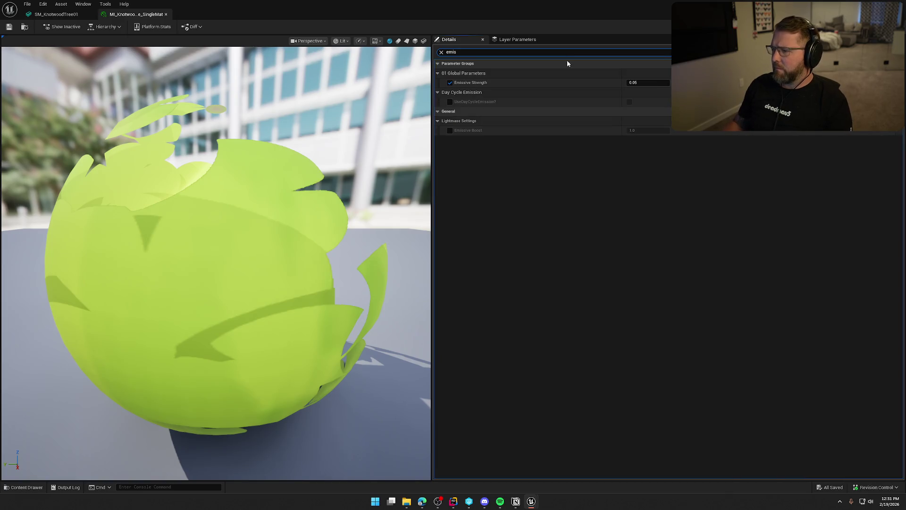
text(emis)
- Set the material's Emissive Strength to 0 and close the material editor
click(642, 83)
text(0)
key(Return)
click(642, 231)
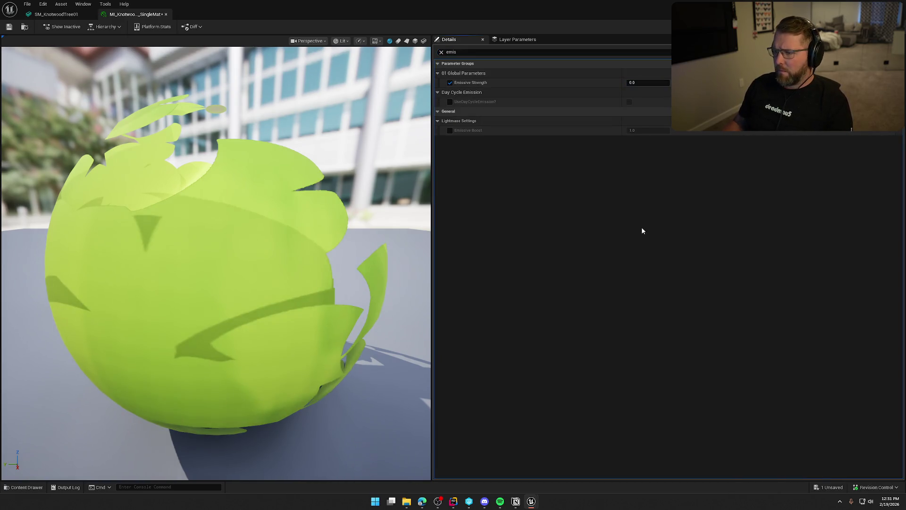
mouse_move(478, 12)
mouse_down()
mouse_move(799, 57)
mouse_move(834, 134)
mouse_up()
click(851, 132)
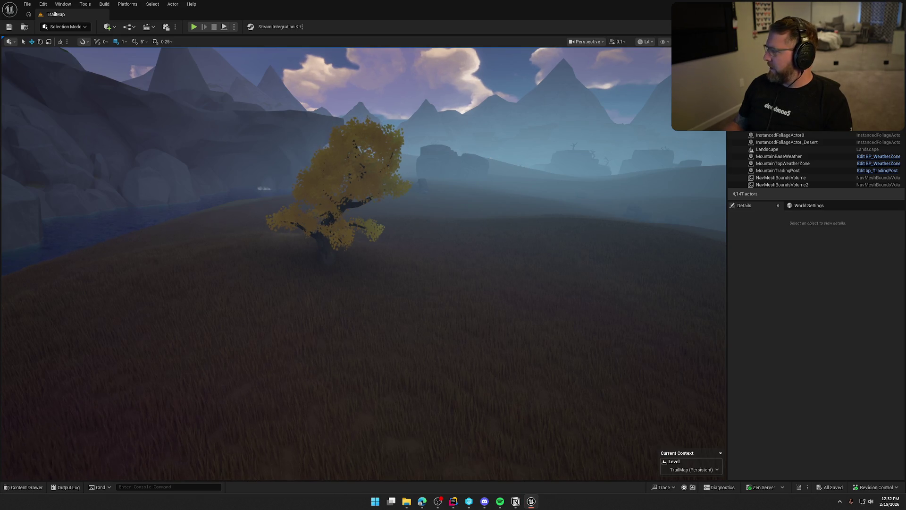
- Browse the Coastal, Collision, Desert, Fir, Oak, Pine and Textures tree folders
key(ctrl+space)
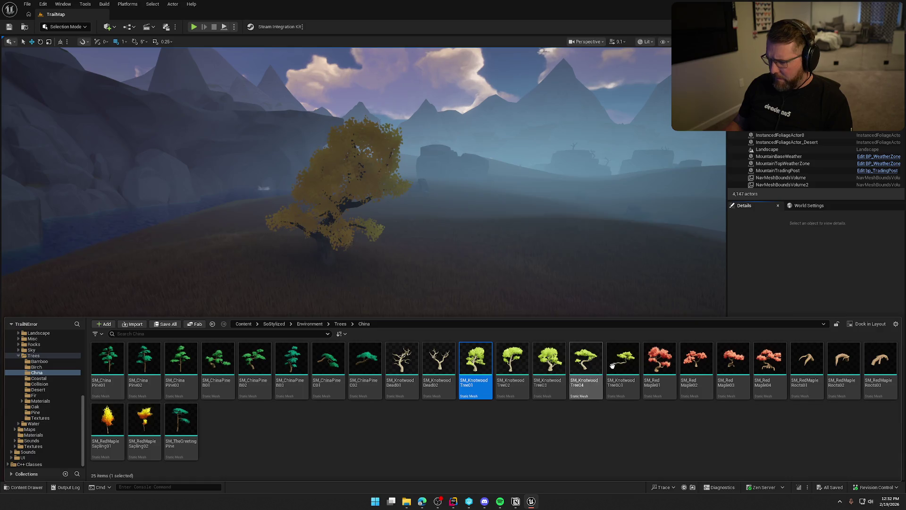
click(45, 378)
click(47, 384)
click(47, 390)
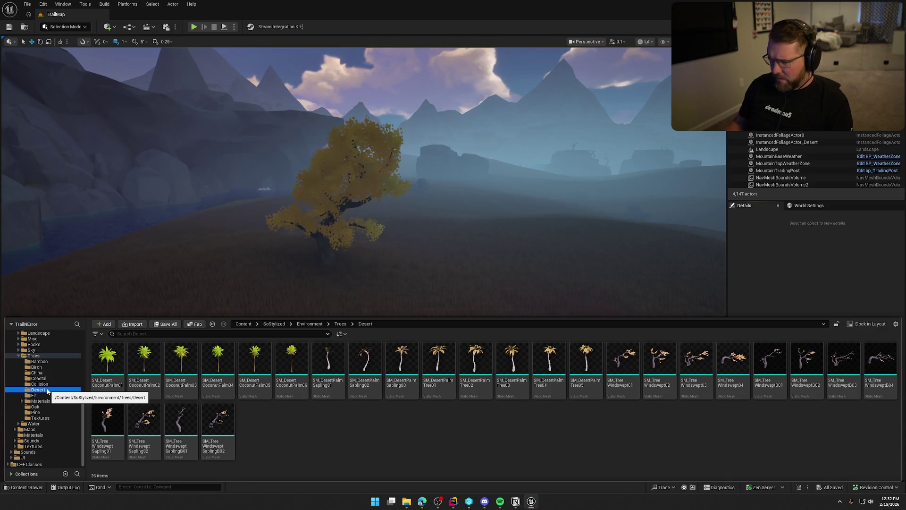
click(46, 395)
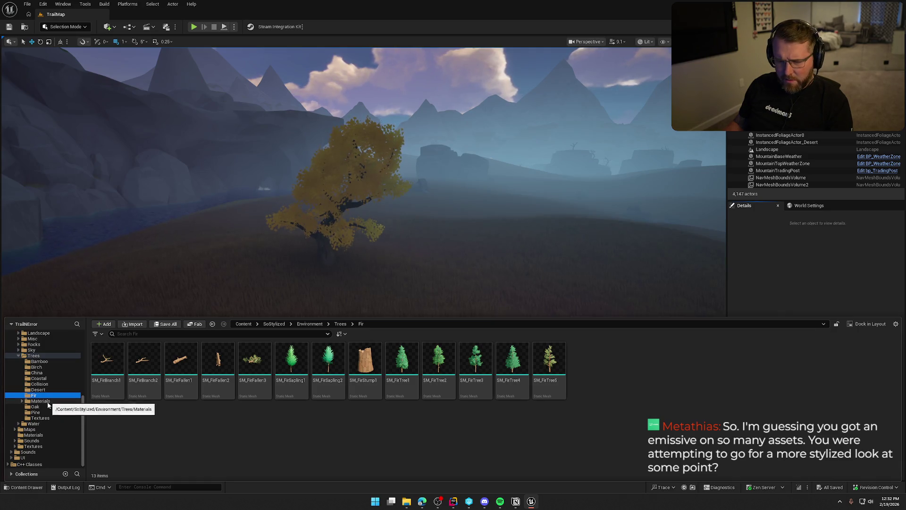
click(47, 407)
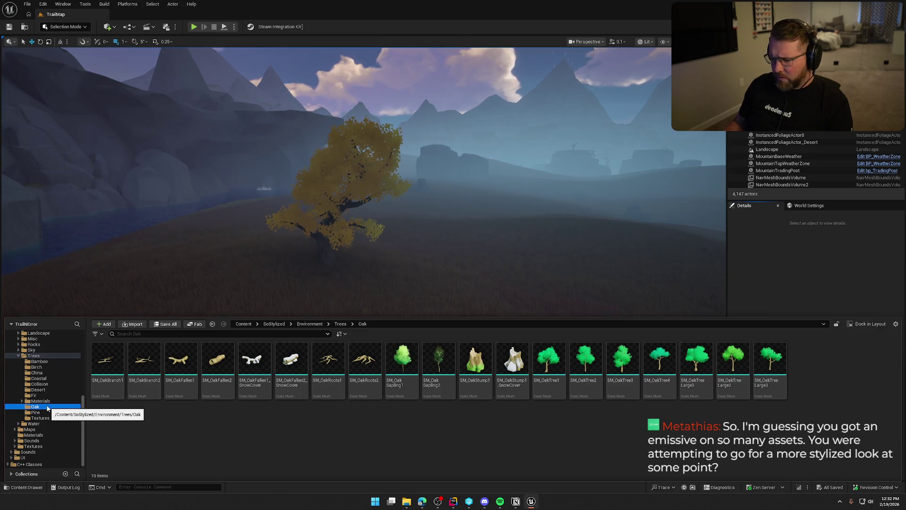
click(47, 412)
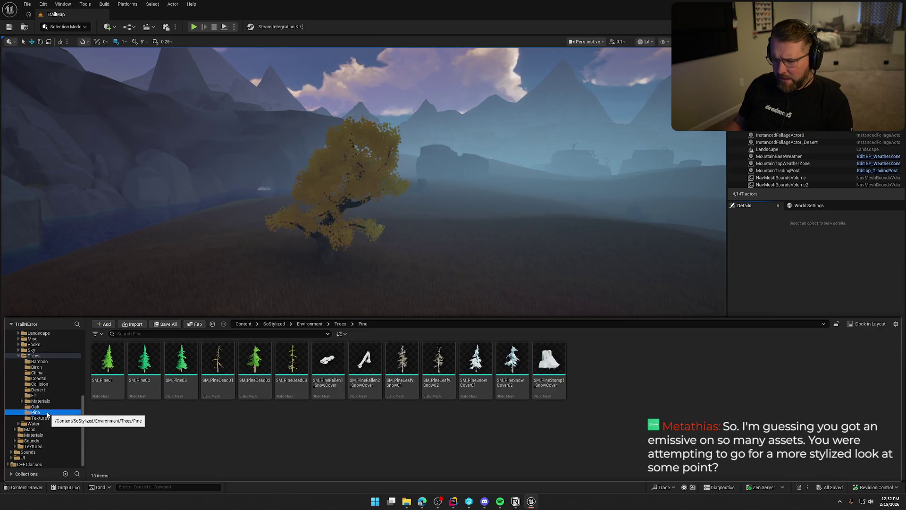
click(48, 418)
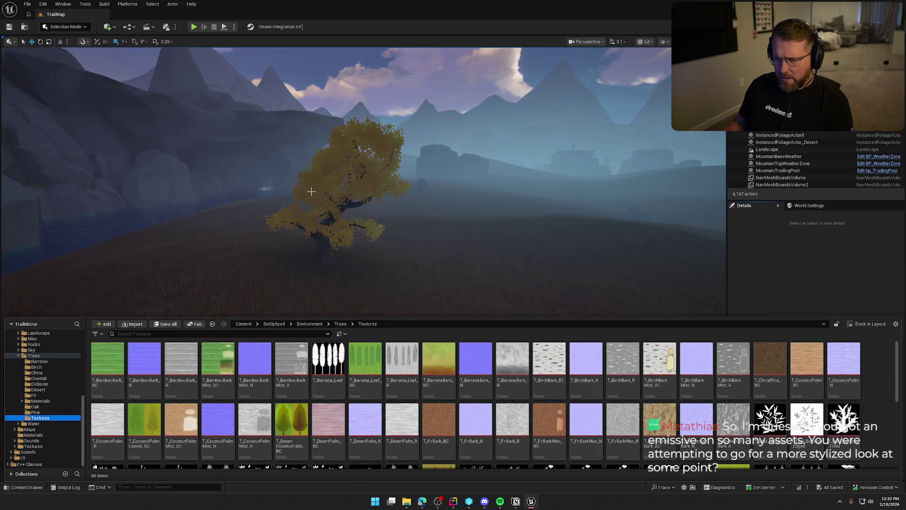
- Reopen the Content Drawer and step through the Bamboo, Birch and China tree folders
click(311, 192)
key(Escape)
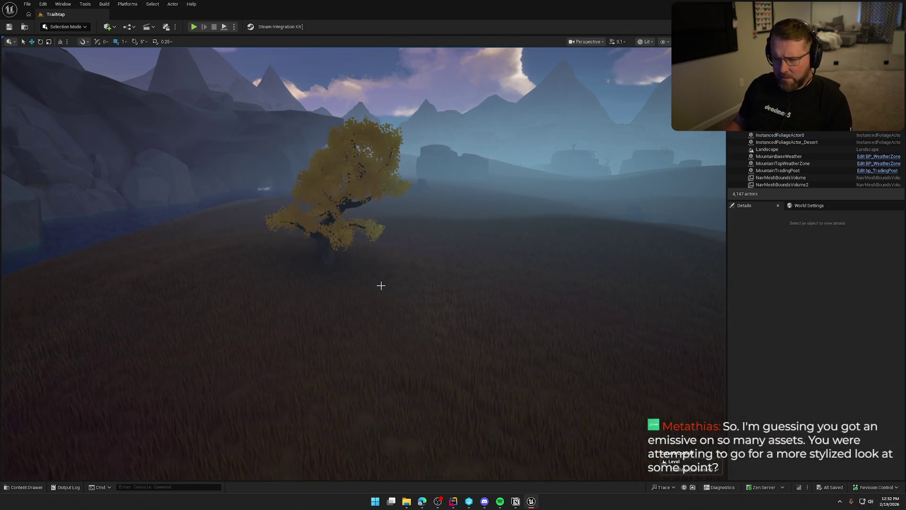
key(ctrl+space)
click(40, 361)
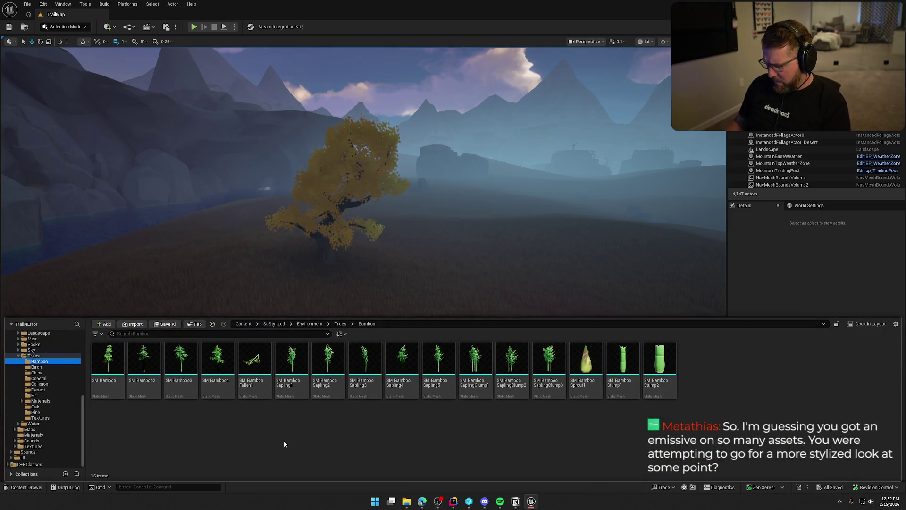
key(Down)
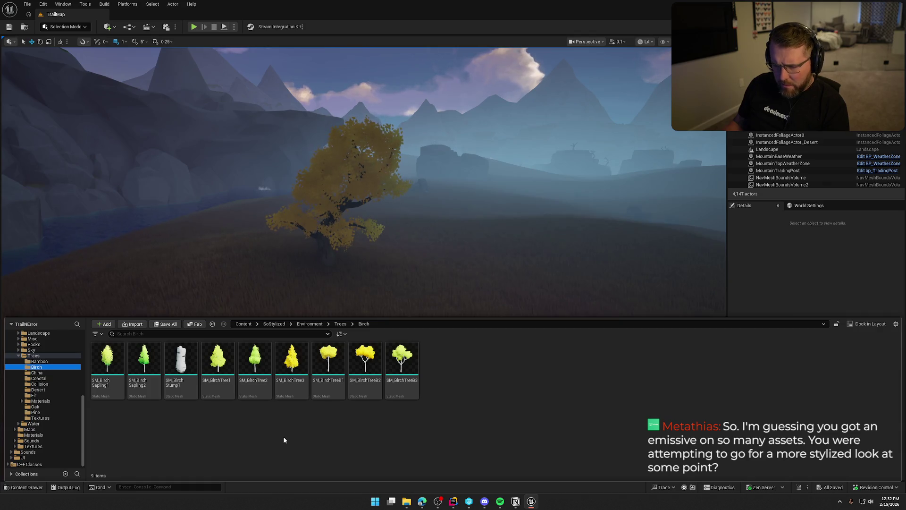
key(Down)
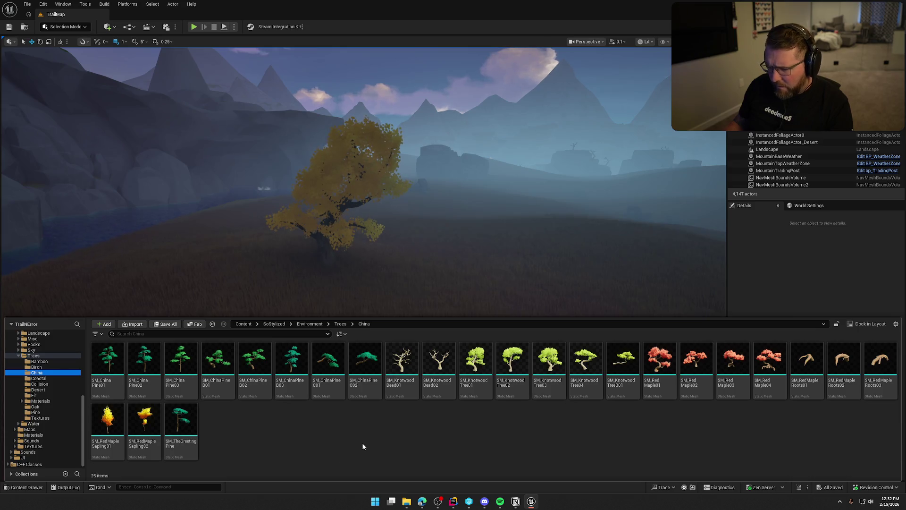
- Place SM_ChinaPineB01 into the level and fly up to an aerial view
mouse_move(226, 358)
drag(225, 357, 655, 279)
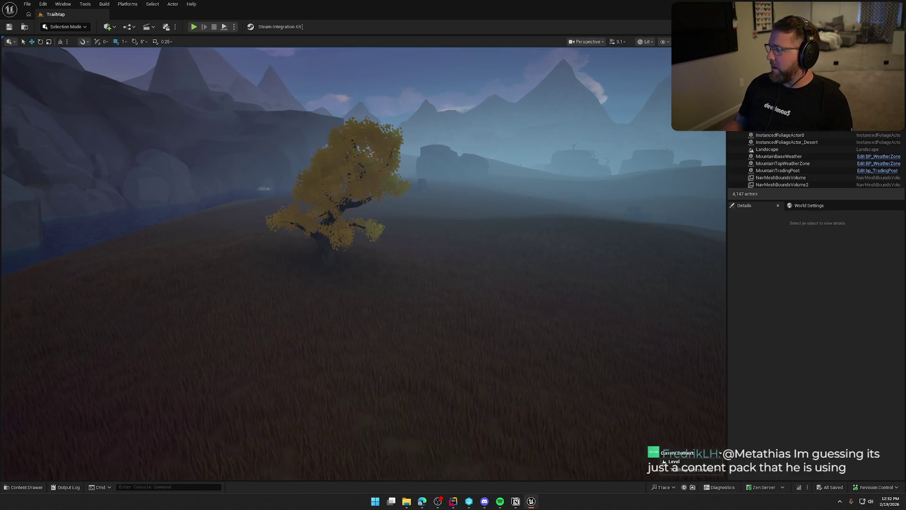
mouse_move(534, 205)
mouse_down()
mouse_move(534, 222)
mouse_move(534, 208)
mouse_move(479, 300)
mouse_up()
- Select two cliff rocks in the viewport to inspect them, then clear the selection
click(447, 326)
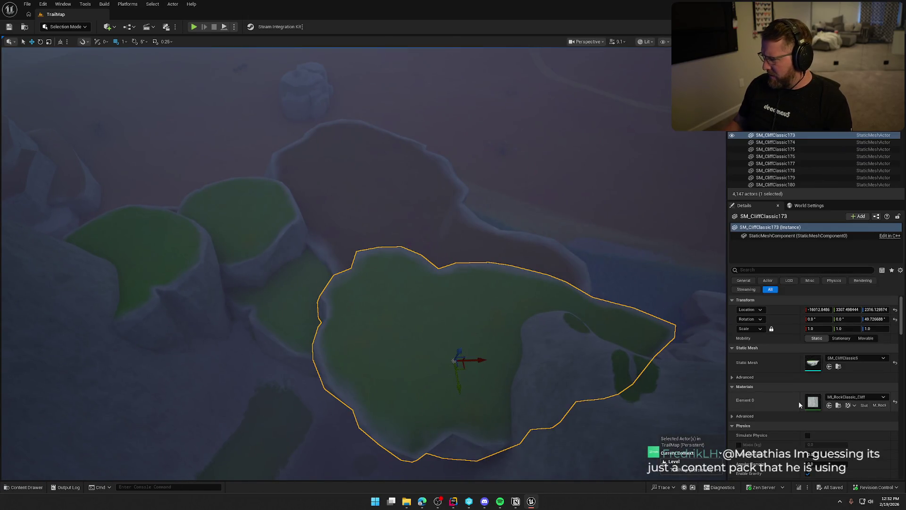
mouse_move(552, 344)
mouse_down()
mouse_move(553, 307)
mouse_move(552, 378)
mouse_move(552, 349)
mouse_move(579, 321)
mouse_move(578, 255)
mouse_up()
click(372, 286)
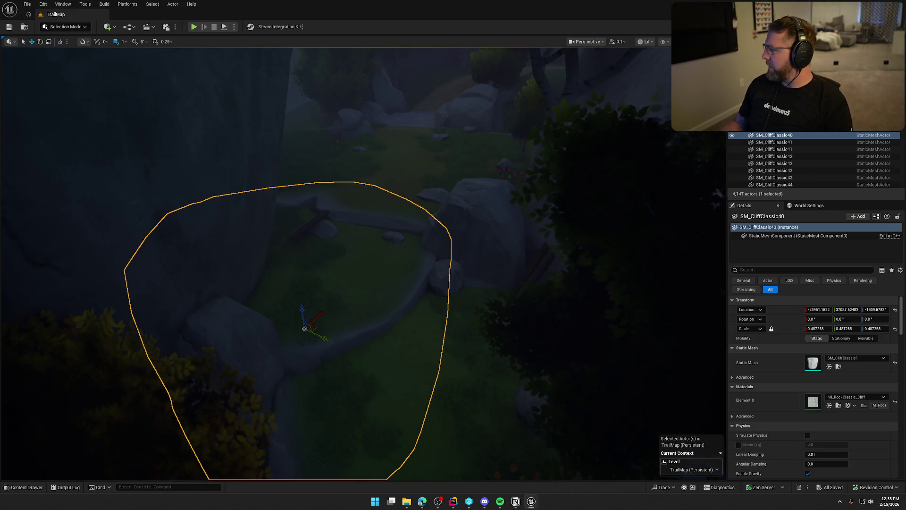
key(Escape)
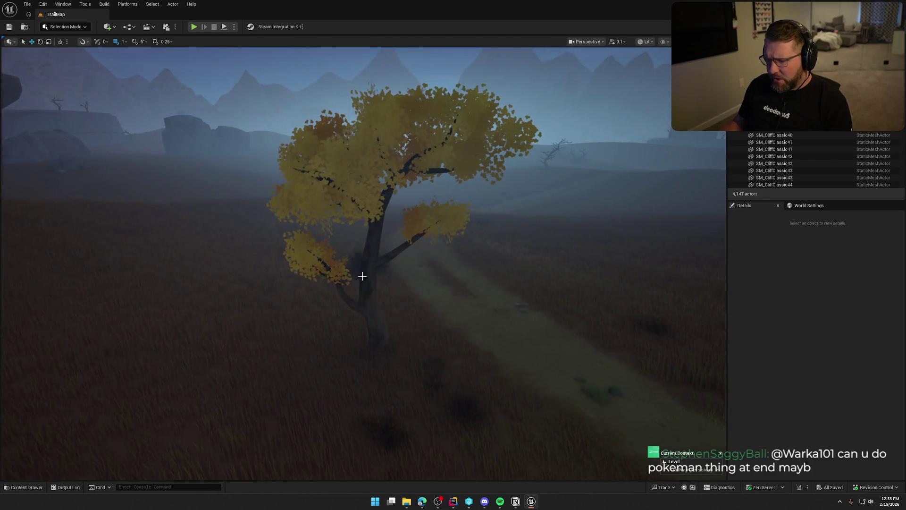
- Inspect the foliage around the tree, then reopen the Content Drawer on China trees
click(397, 282)
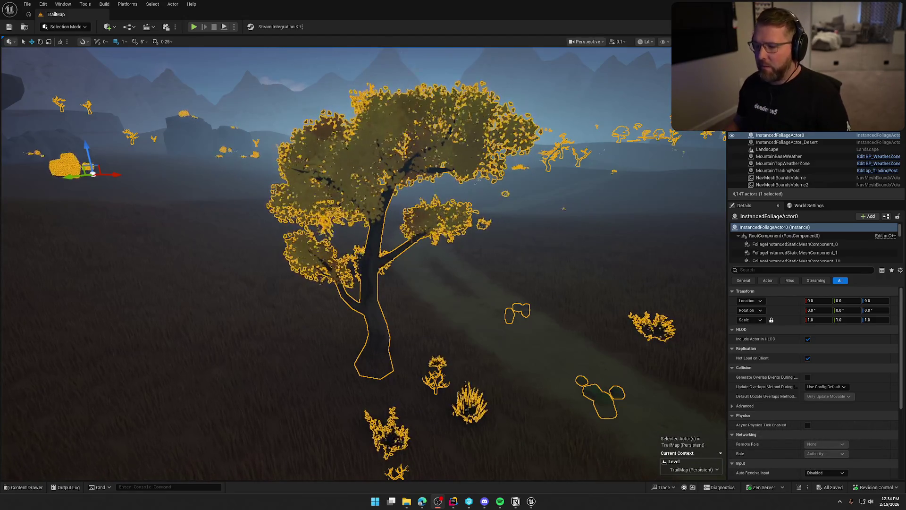
key(Escape)
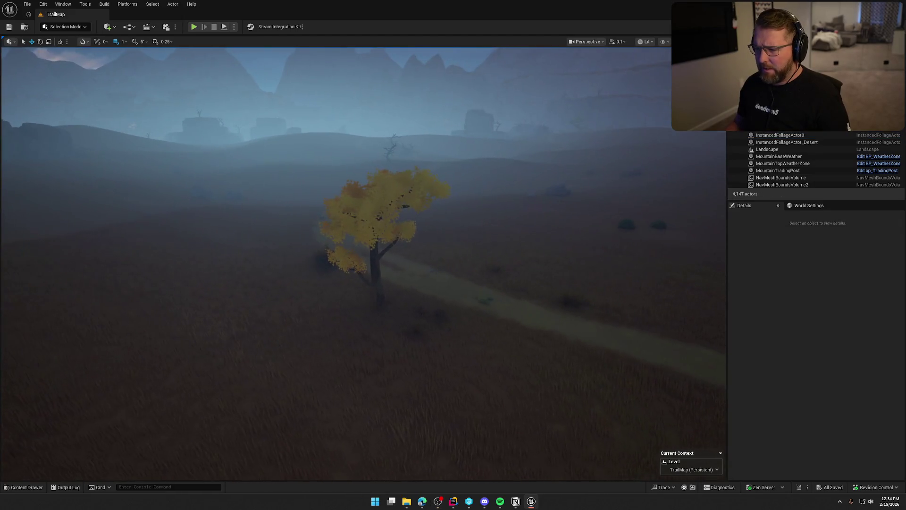
scroll(336, 263, up, 3)
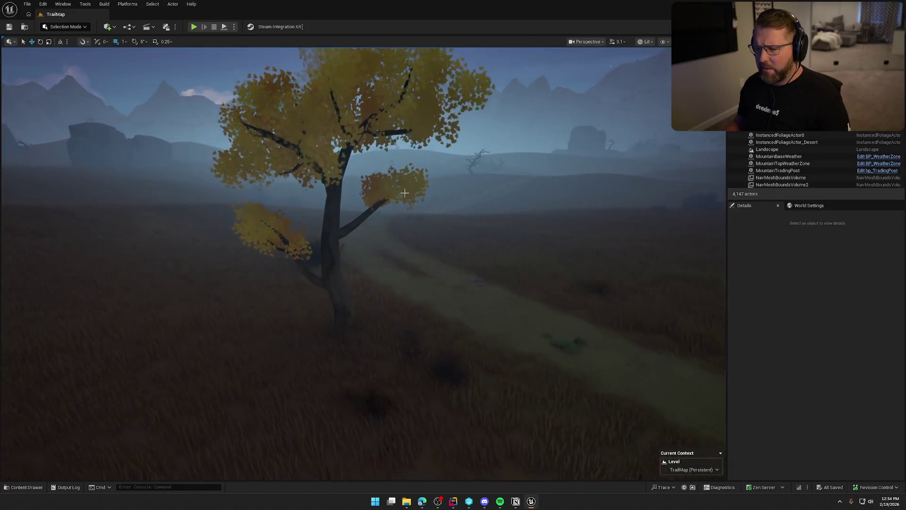
click(330, 196)
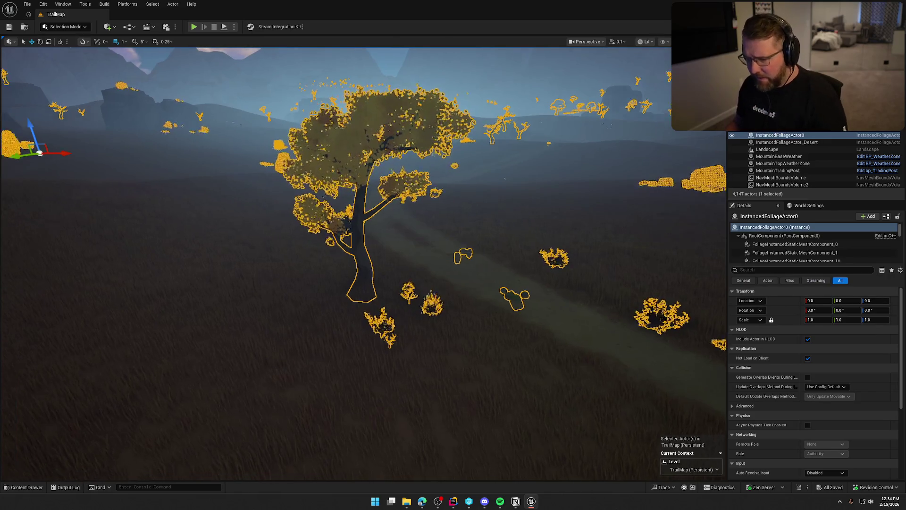
key(Escape)
key(ctrl+space)
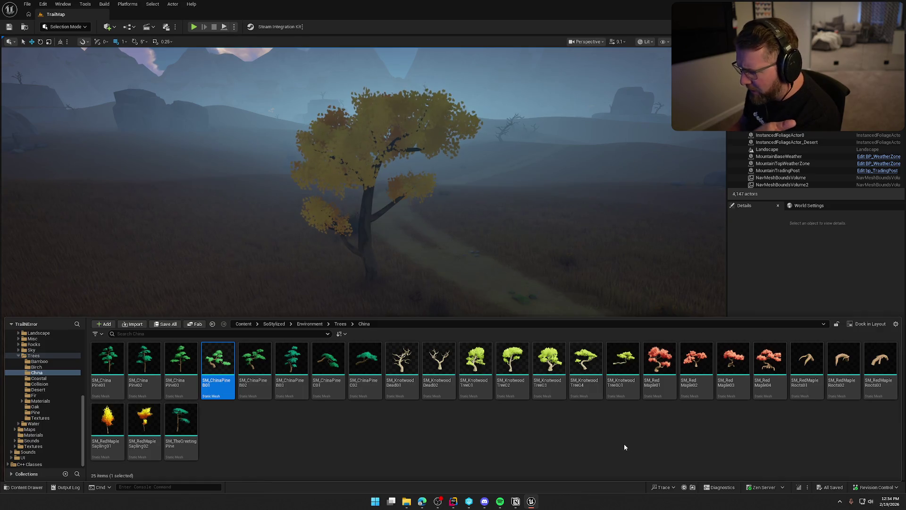
- Open Environment > Foliage, its Meshes folder, then the FoliageTypes folder
scroll(38, 368, up, 2)
scroll(38, 368, up, 2)
click(35, 366)
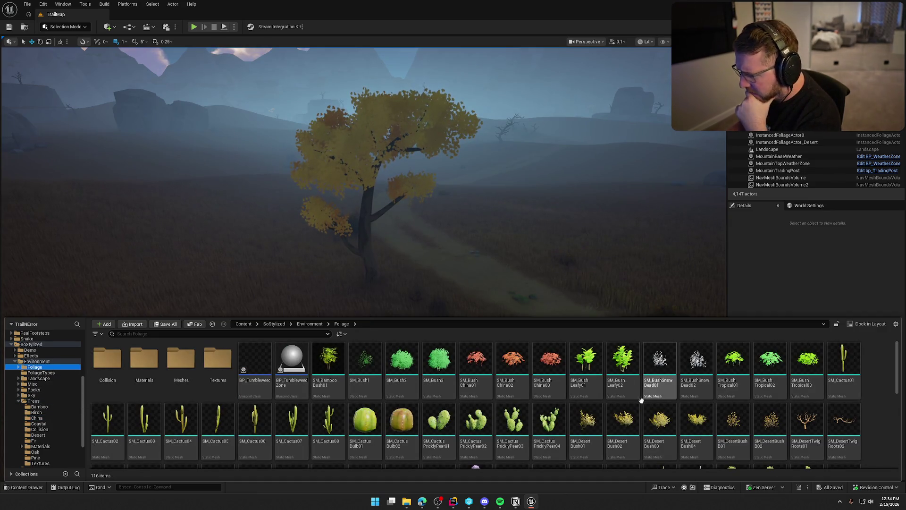
scroll(423, 398, down, 10)
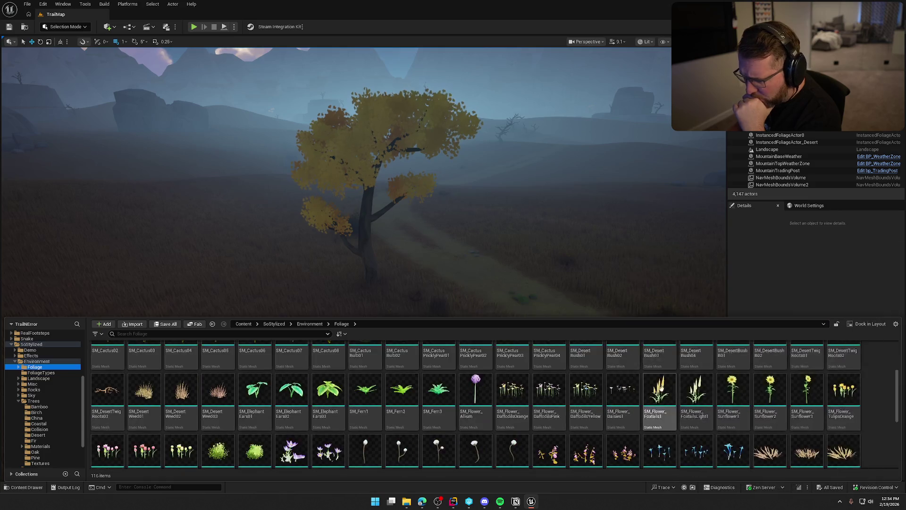
scroll(739, 395, up, 10)
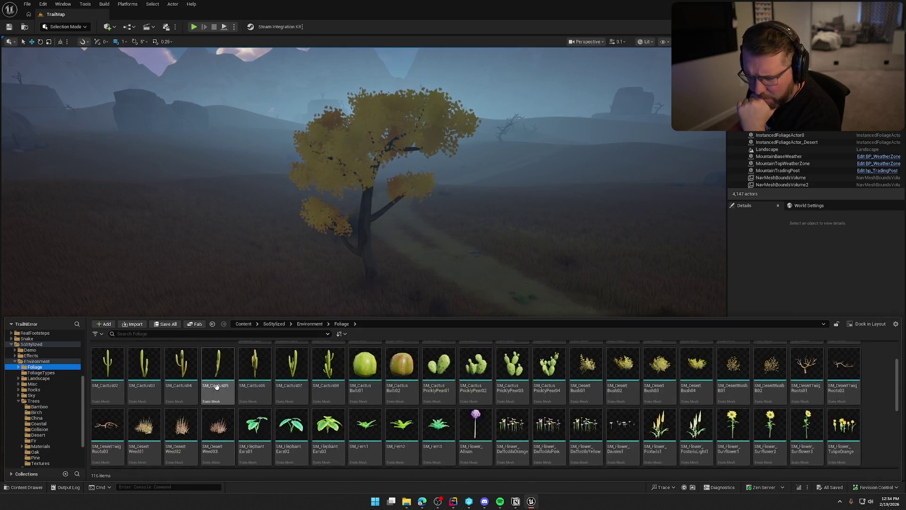
click(188, 370)
double_click(187, 370)
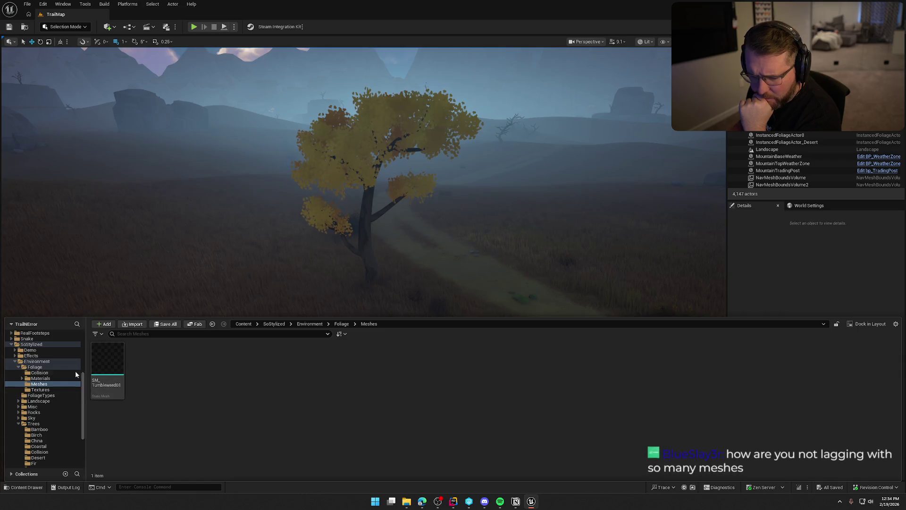
click(19, 367)
click(40, 373)
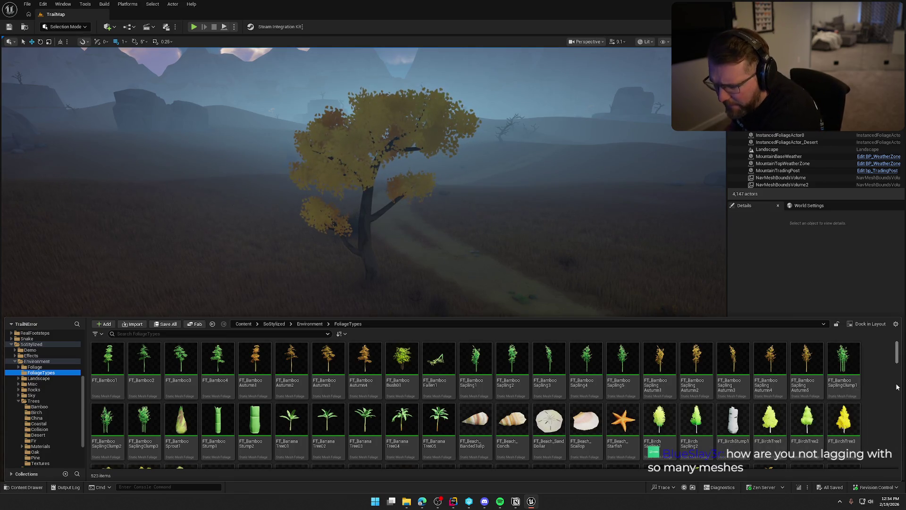
- Scroll through all 523 foliage type assets
scroll(896, 389, down, 1)
scroll(896, 389, down, 1)
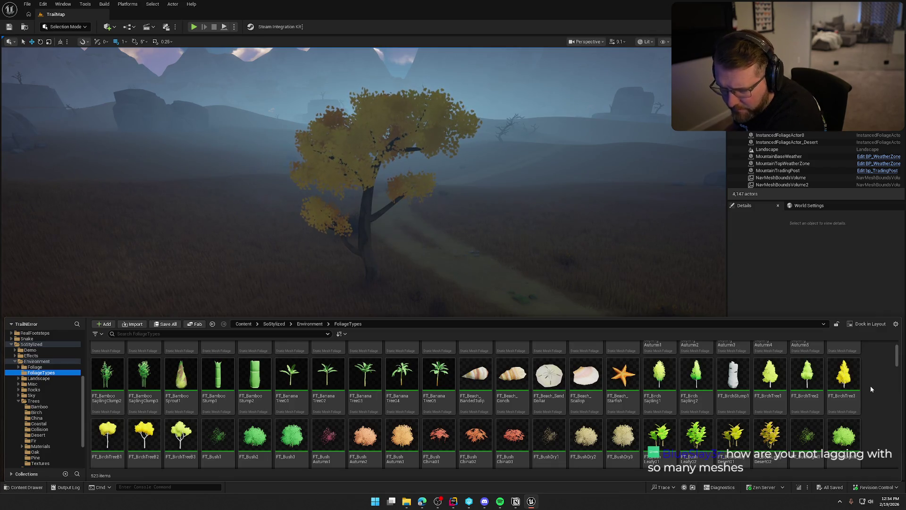
scroll(871, 386, down, 5)
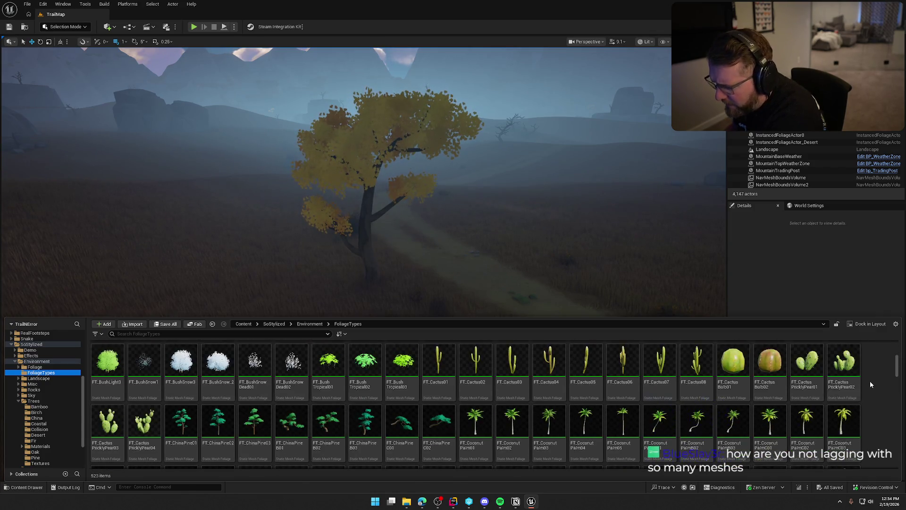
scroll(870, 384, down, 2)
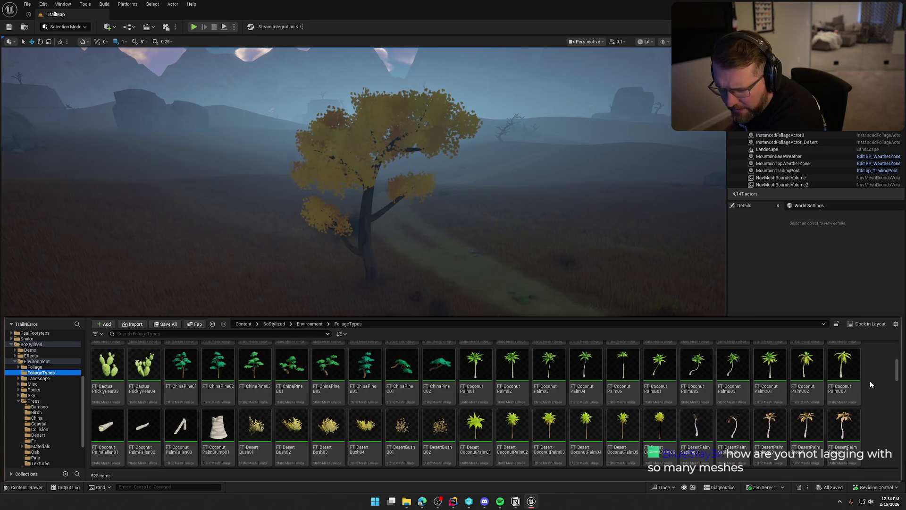
scroll(870, 384, down, 3)
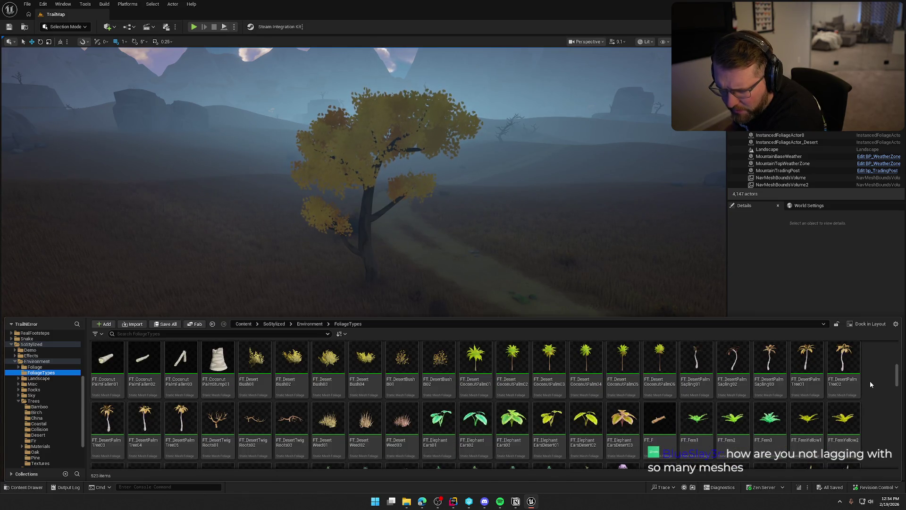
scroll(870, 385, down, 3)
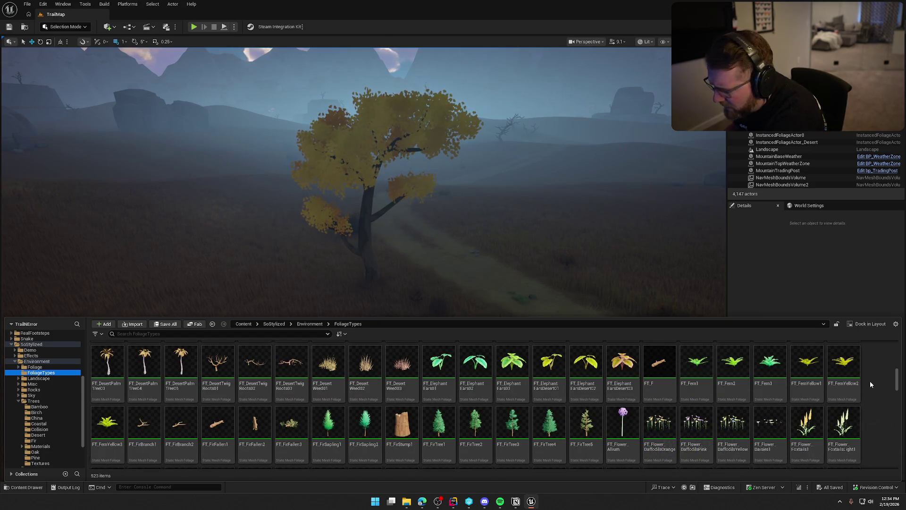
scroll(870, 385, down, 2)
scroll(871, 381, down, 10)
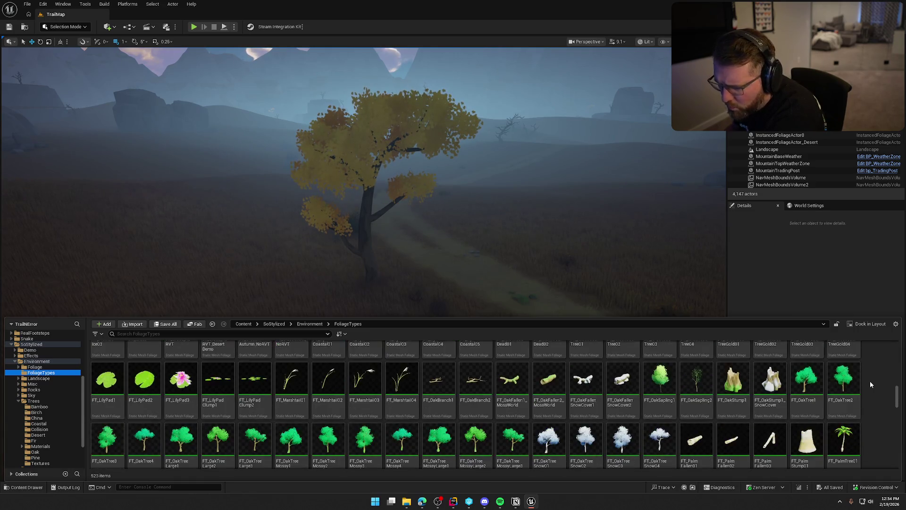
scroll(871, 381, down, 3)
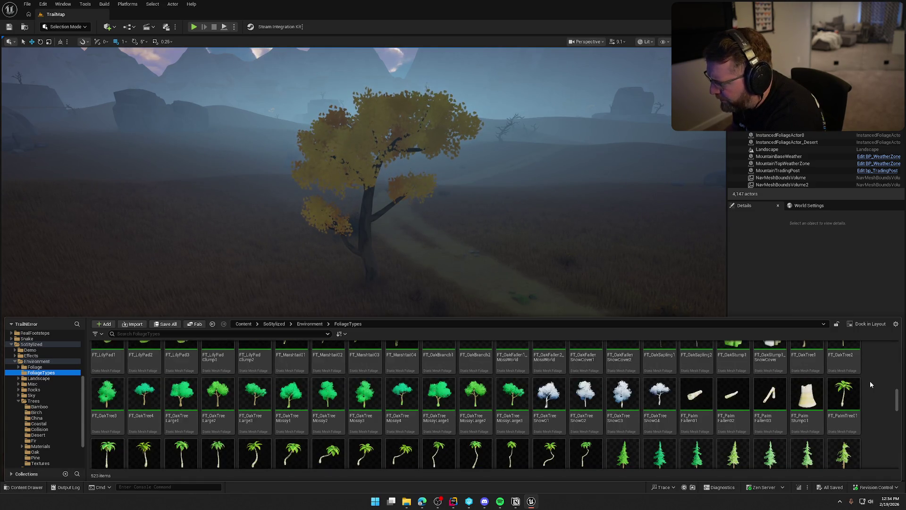
scroll(870, 381, down, 3)
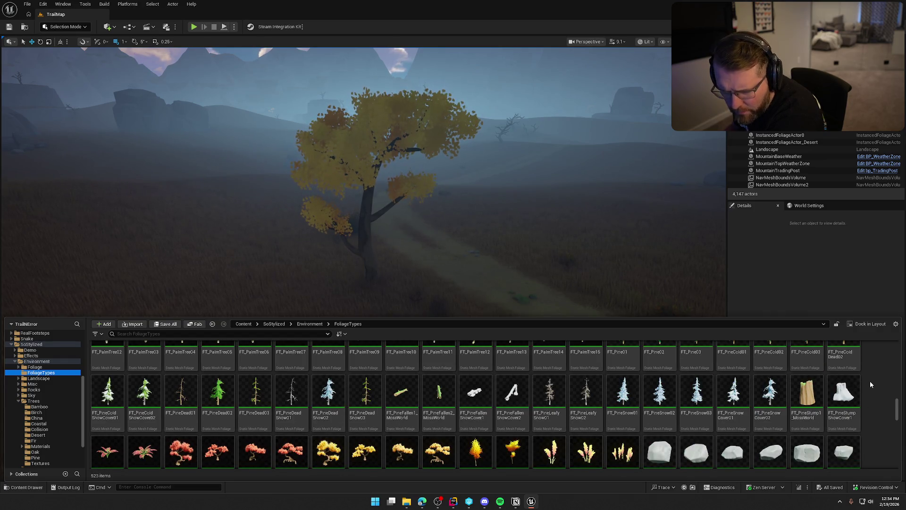
scroll(871, 381, down, 3)
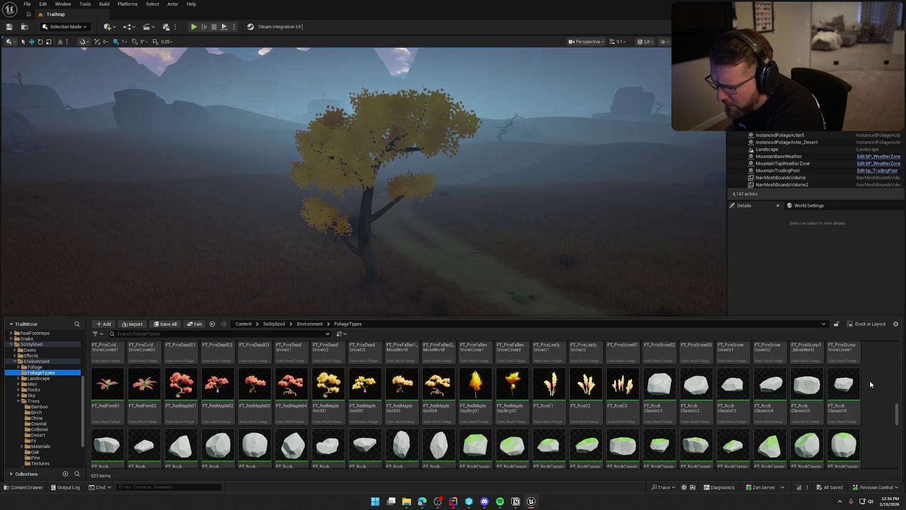
scroll(870, 381, down, 10)
scroll(870, 381, down, 15)
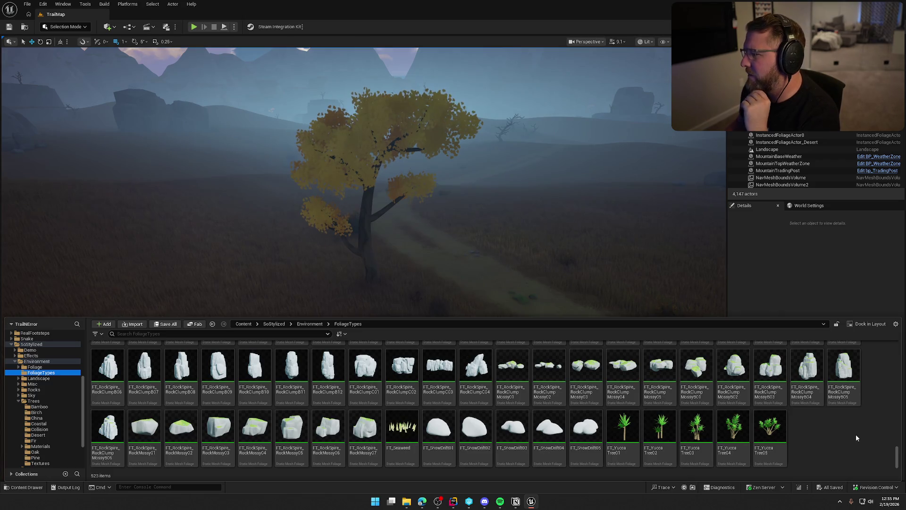
- Close the drawer, pull the camera back over the landscape and deselect the foliage
click(378, 156)
mouse_move(359, 265)
mouse_down()
mouse_move(363, 273)
mouse_move(340, 293)
mouse_move(354, 302)
mouse_move(326, 316)
mouse_move(384, 247)
mouse_move(387, 198)
mouse_move(359, 205)
mouse_move(384, 245)
mouse_up()
key(Escape)
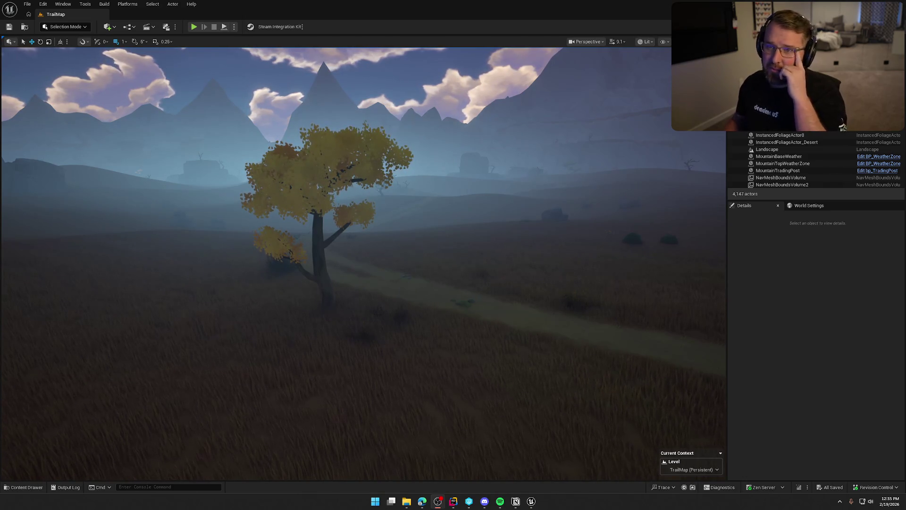
click(766, 311)
- Review InstancedFoliageActor0's components, then deselect it and fly close to the tree trunk
click(780, 135)
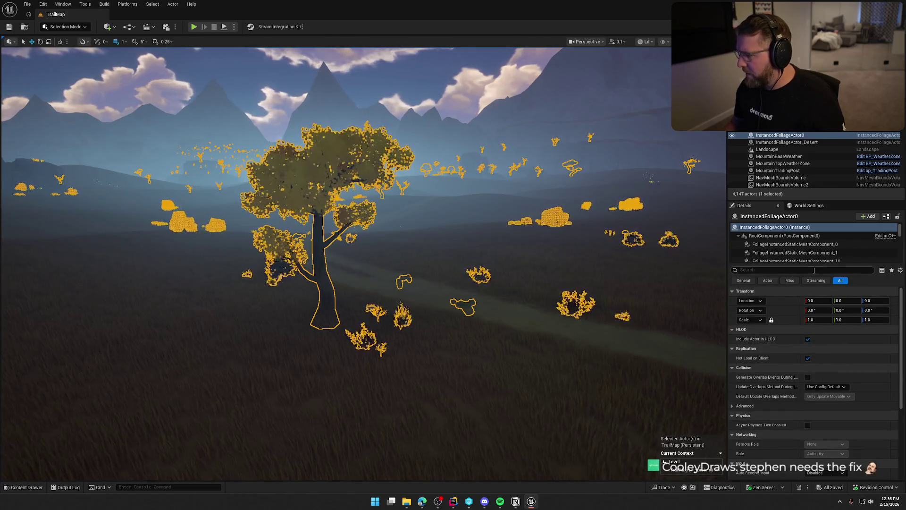
drag(800, 265, 800, 326)
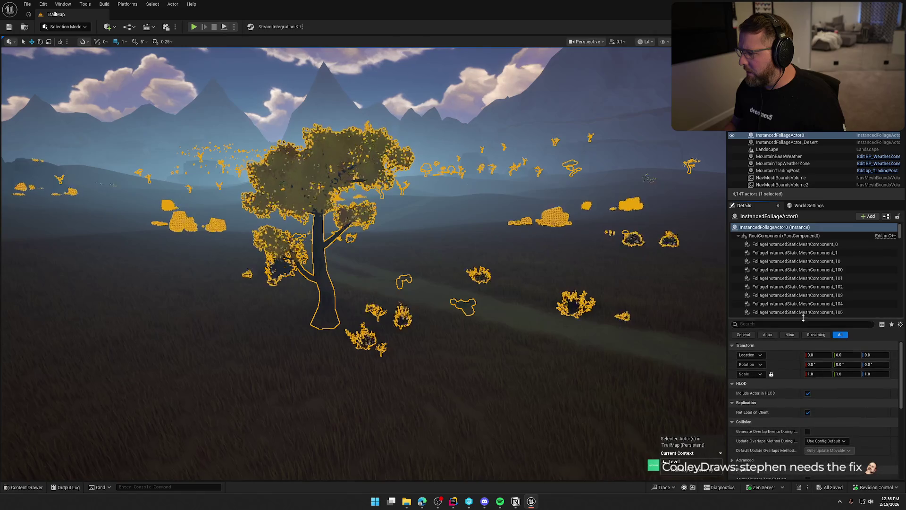
key(Escape)
mouse_move(356, 195)
mouse_down()
mouse_move(347, 175)
mouse_move(347, 207)
mouse_up()
- Scroll the foliage types in the Content Drawer and select FT_KnotwoodTreeGold02
key(ctrl+space)
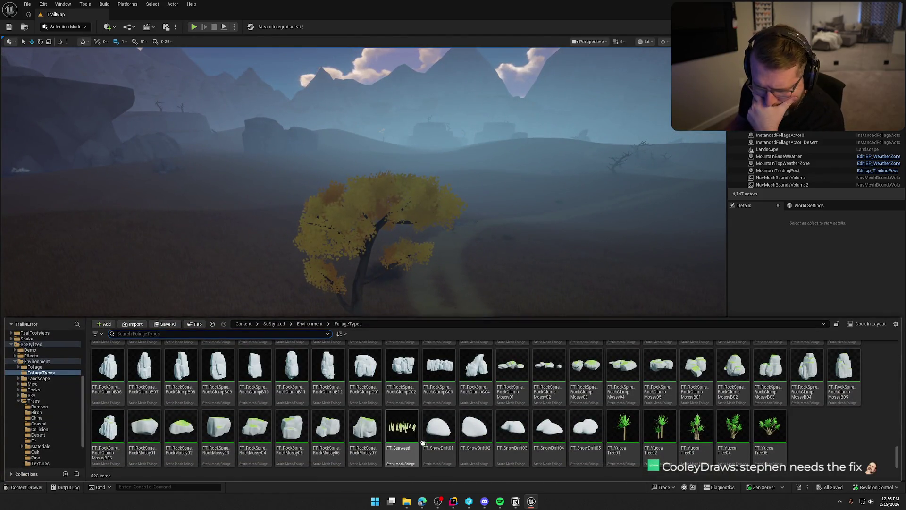
scroll(599, 433, up, 5)
scroll(599, 433, up, 6)
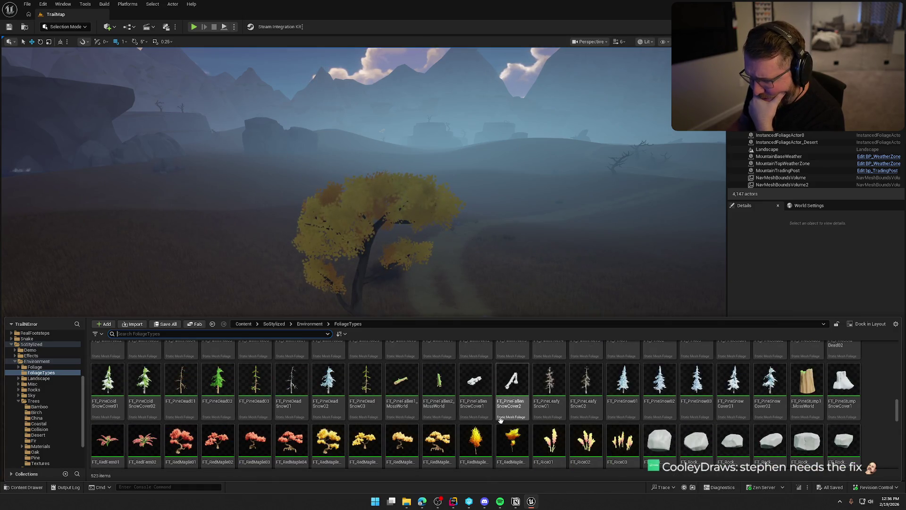
scroll(505, 435, down, 1)
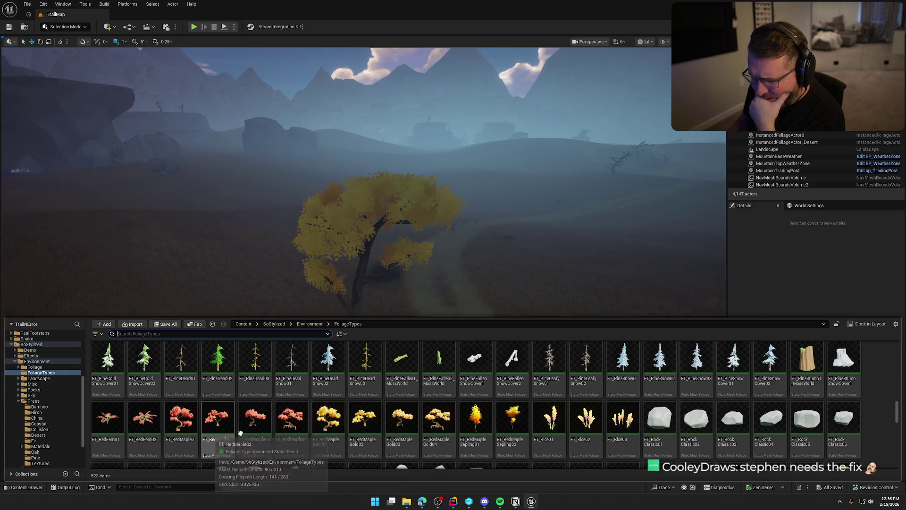
scroll(489, 431, up, 3)
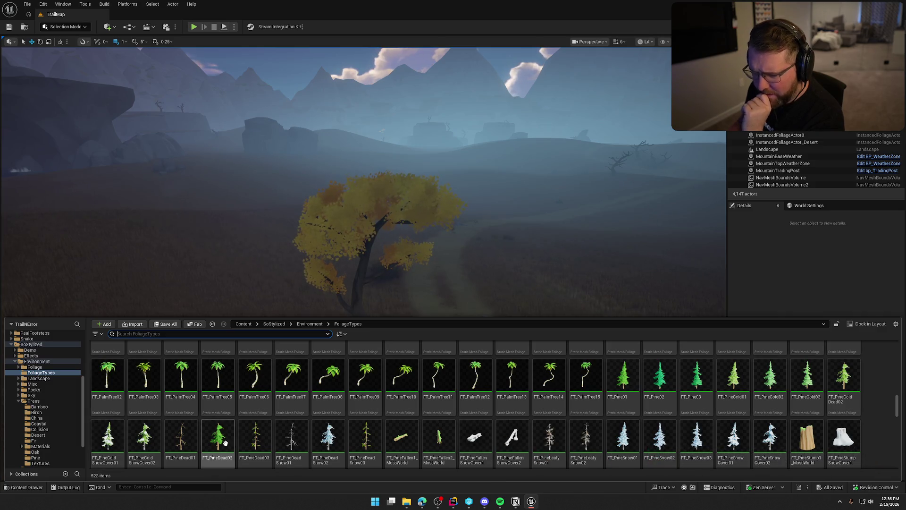
scroll(449, 436, up, 4)
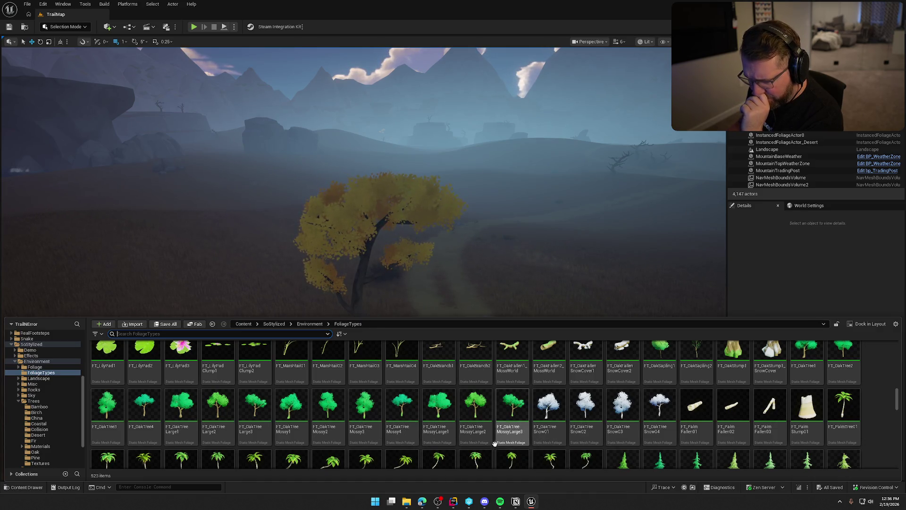
scroll(543, 446, up, 3)
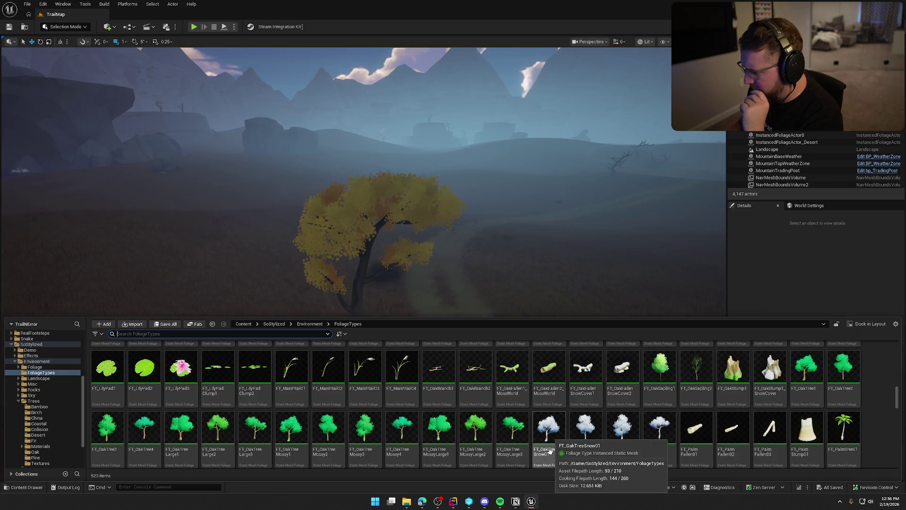
scroll(550, 453, up, 3)
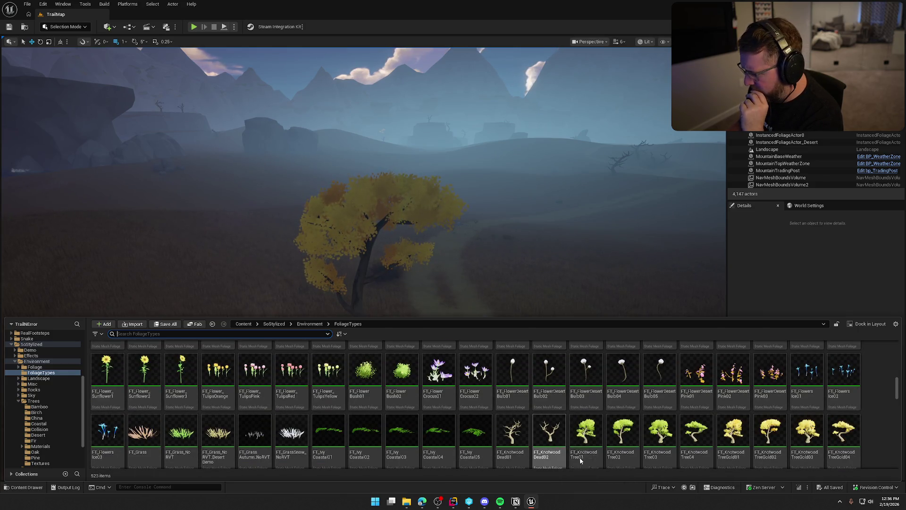
scroll(749, 456, down, 1)
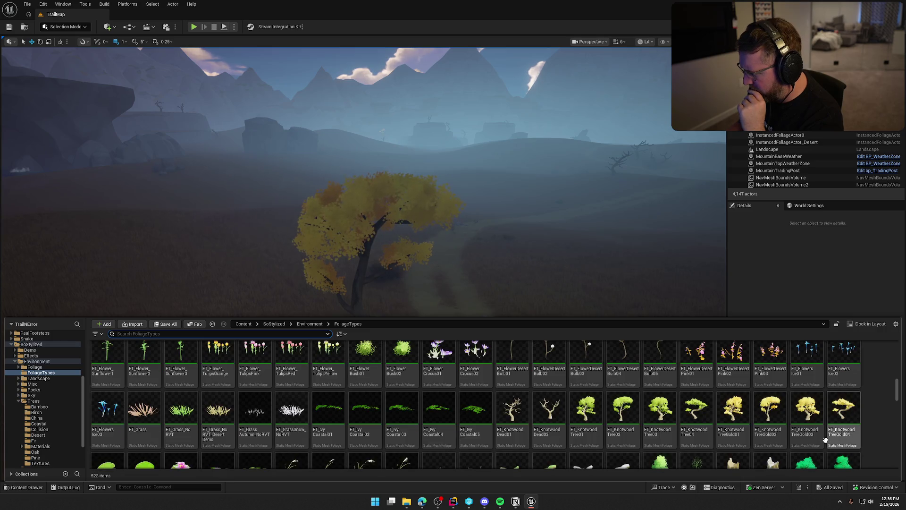
click(773, 413)
key(ctrl+space)
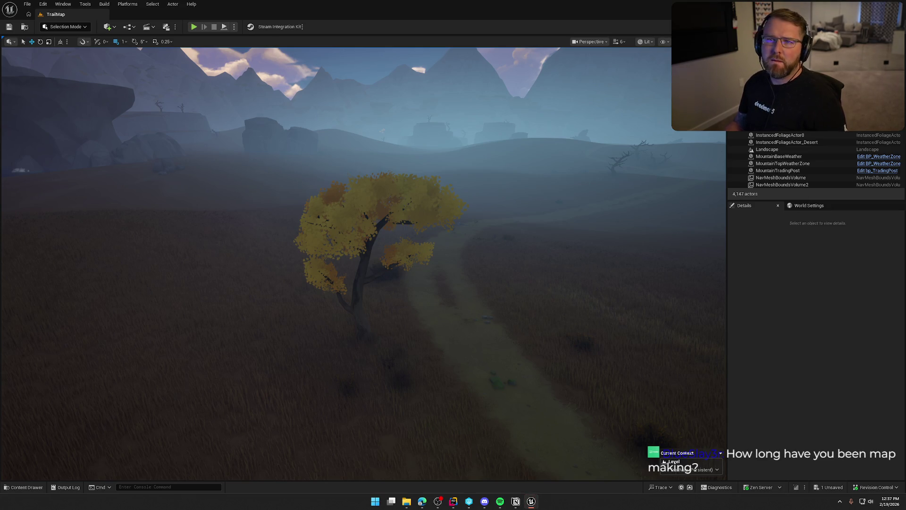
- Save TrailMap with Ctrl+S and drop the camera to ground level by the yellow tree
key(ctrl+s)
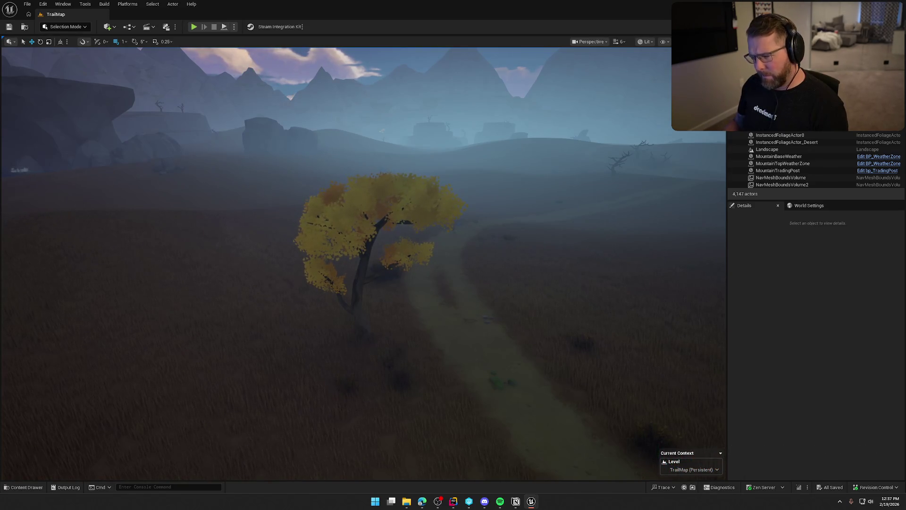
drag(244, 394, 244, 394)
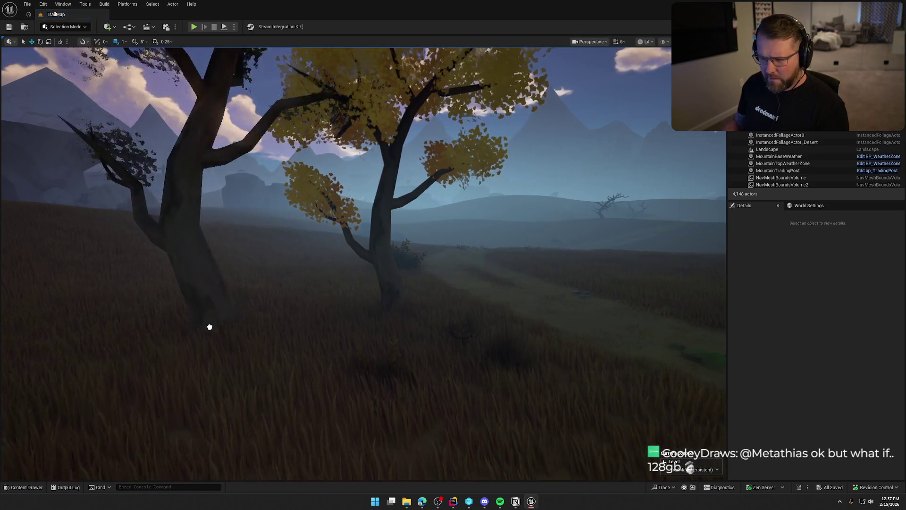
- Select the dark-leaved Knotwood tree and locate its leaf material among the assets
click(208, 324)
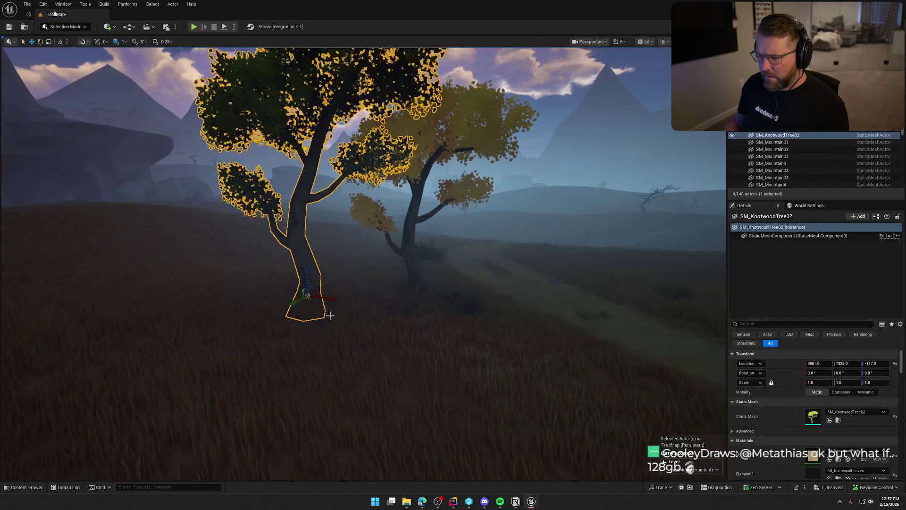
key(Escape)
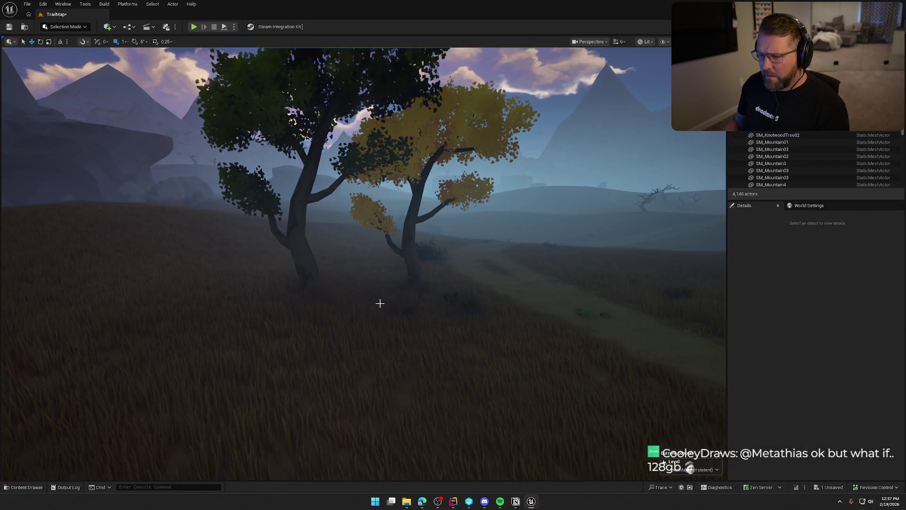
click(308, 289)
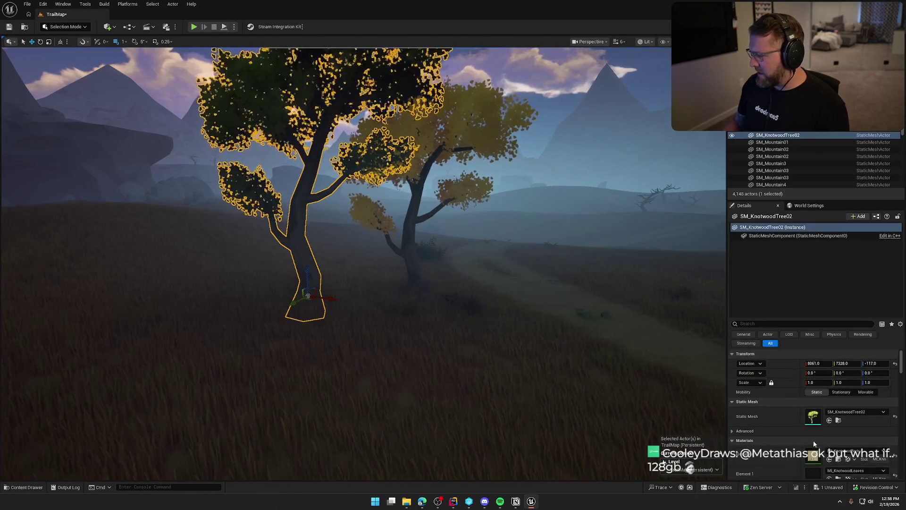
scroll(813, 440, down, 4)
click(839, 400)
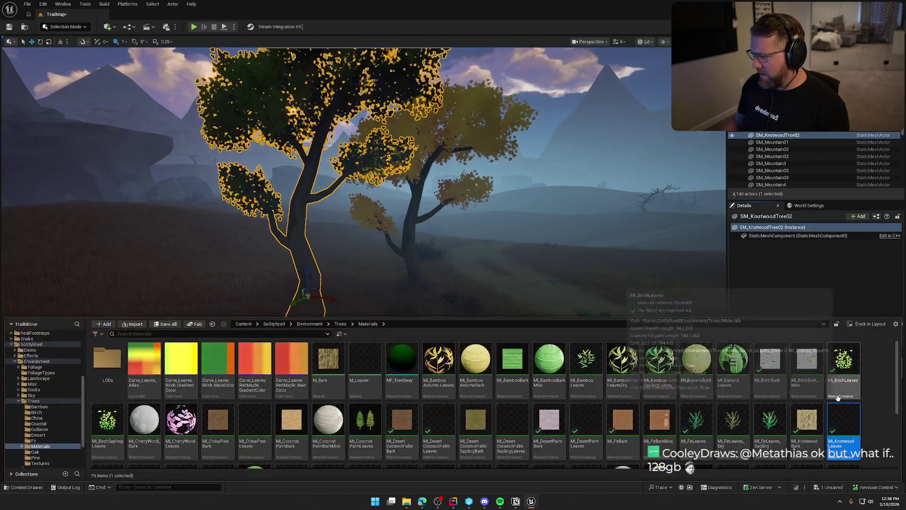
- Try the red maple sapling leaves material on it, save, then delete the tree
scroll(868, 401, down, 2)
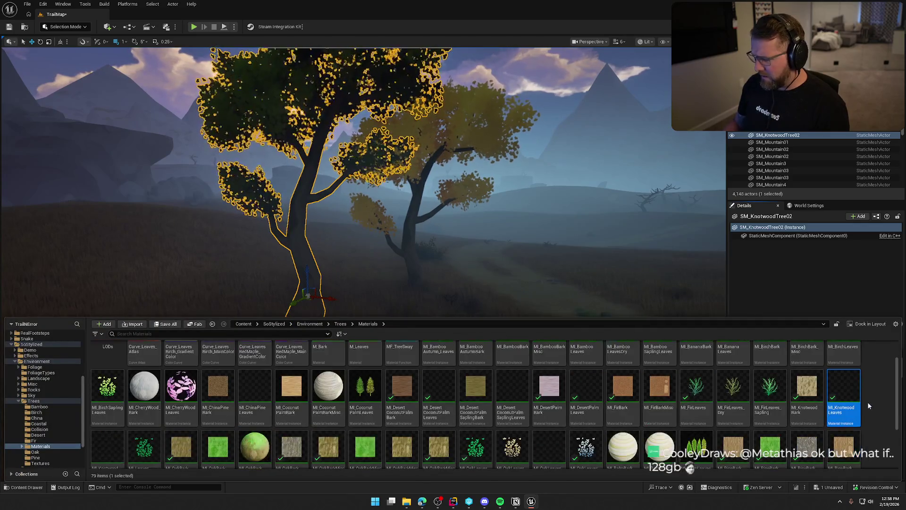
scroll(868, 405, down, 2)
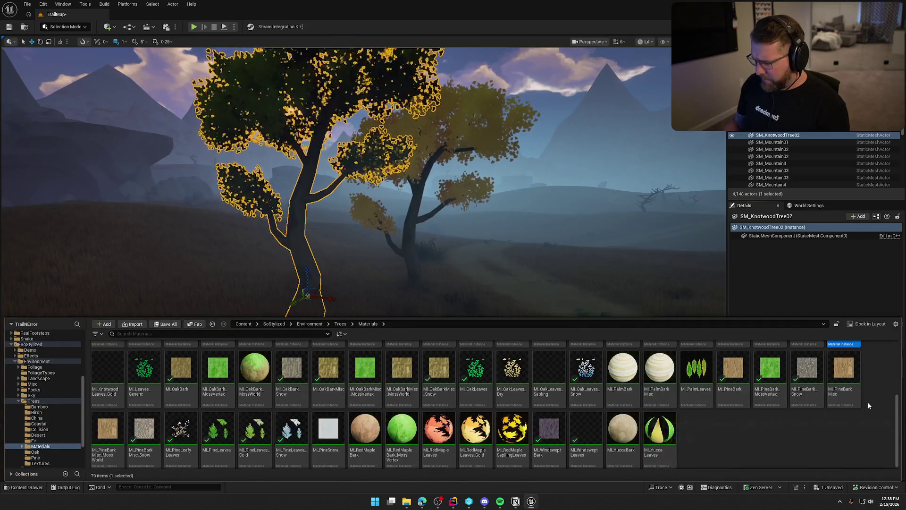
drag(512, 427, 575, 422)
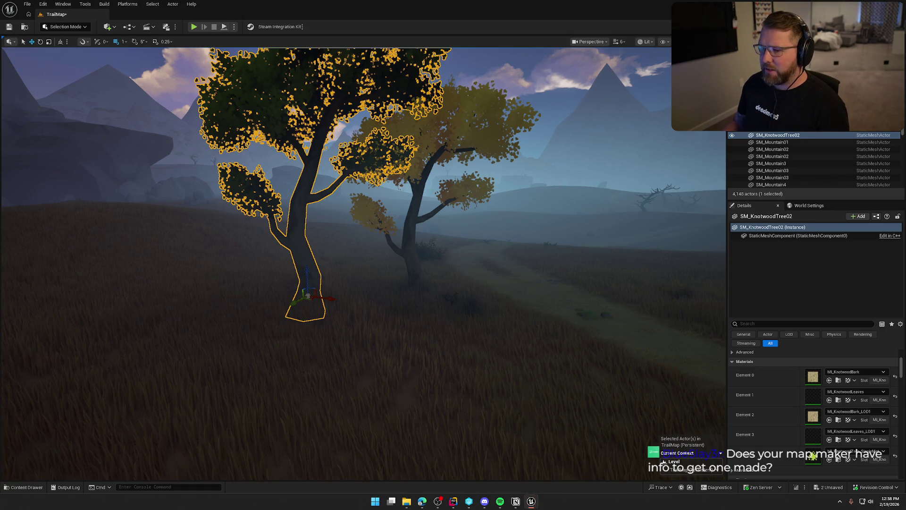
key(ctrl+s)
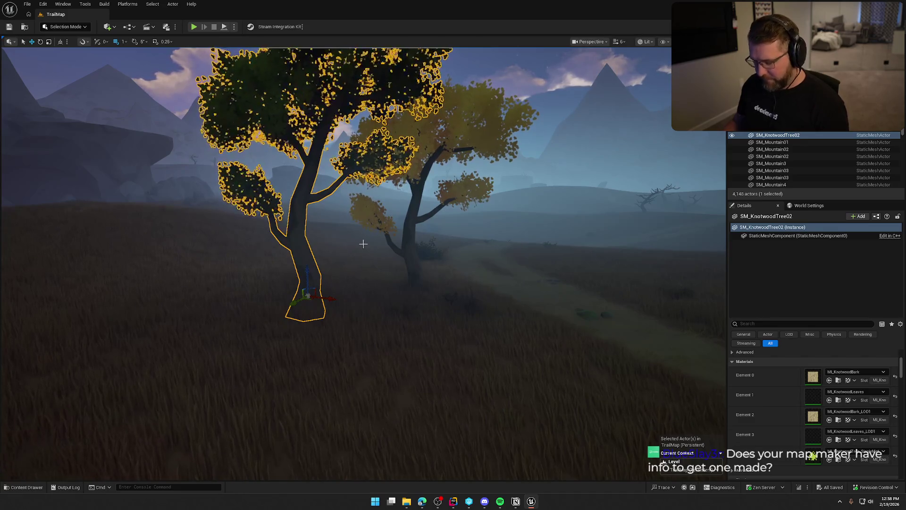
key(Delete)
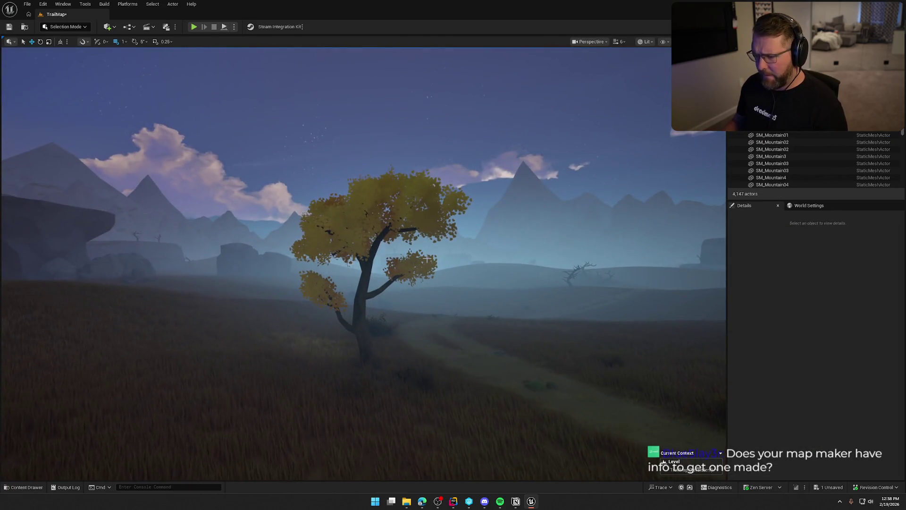
- Select MI_RedMaple_Leaves_Gold among the tree materials, close the drawer and save the level
key(ctrl+space)
click(476, 428)
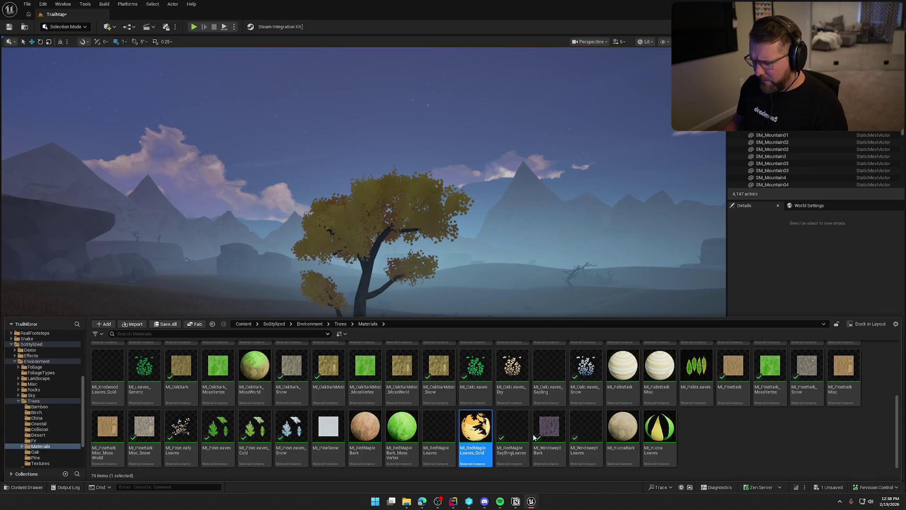
key(ctrl+space)
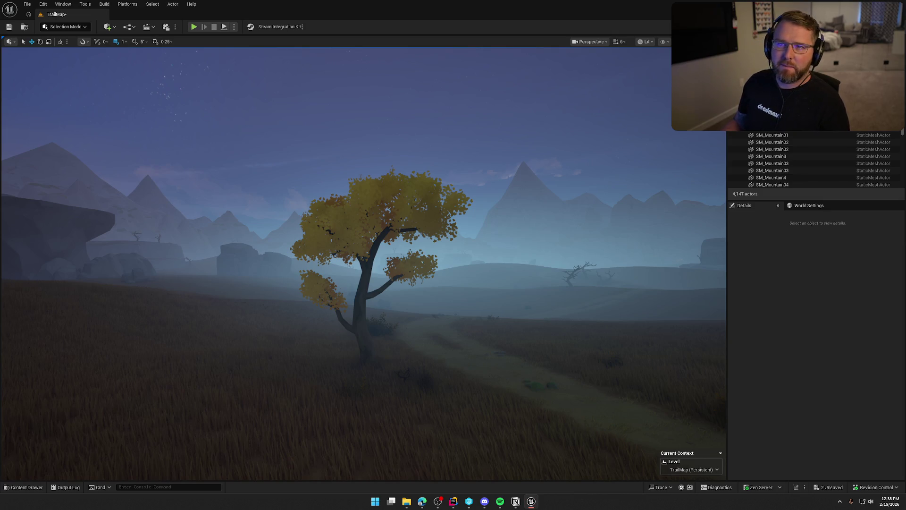
key(ctrl+s)
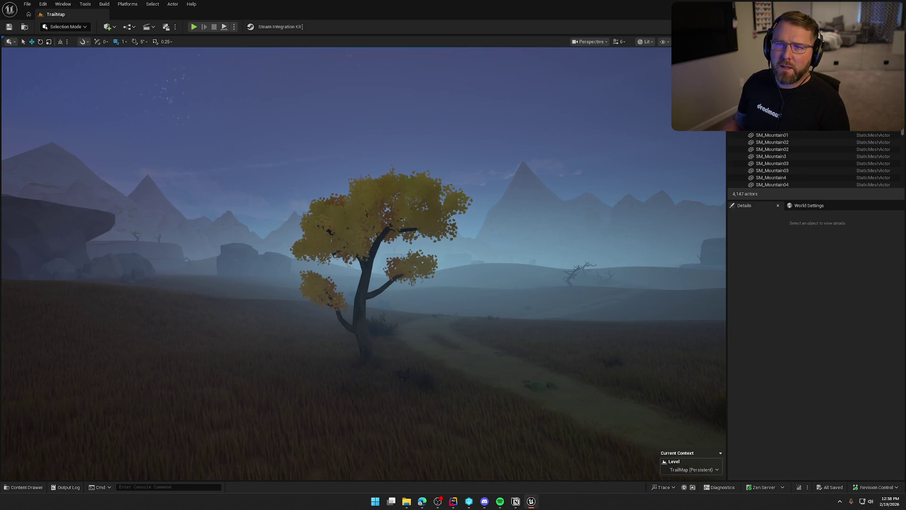
- Select MI_OakLeaves_Dry in the tree materials, then hide the drawer
key(ctrl+space)
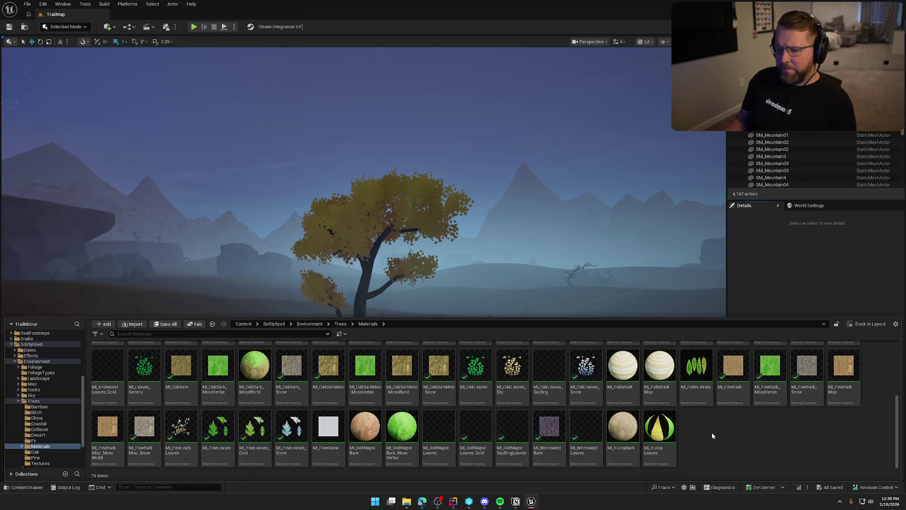
key(alt+Tab)
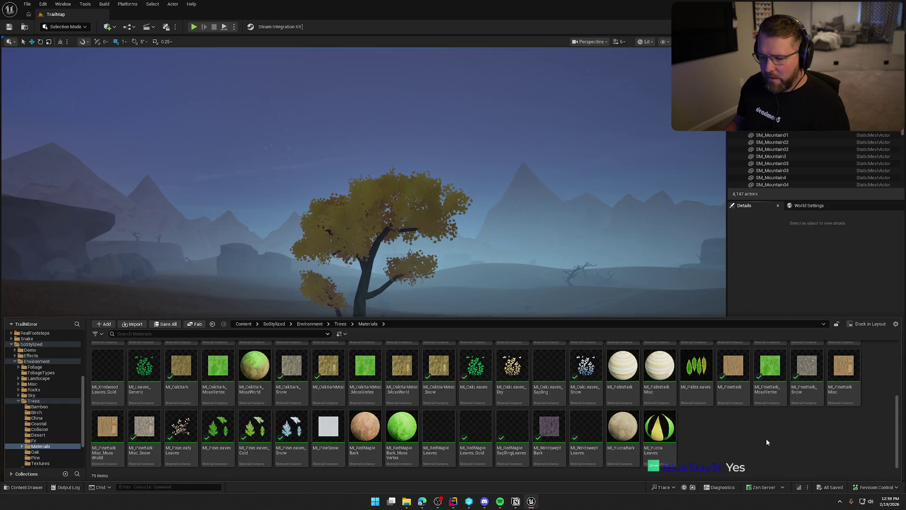
scroll(767, 439, up, 1)
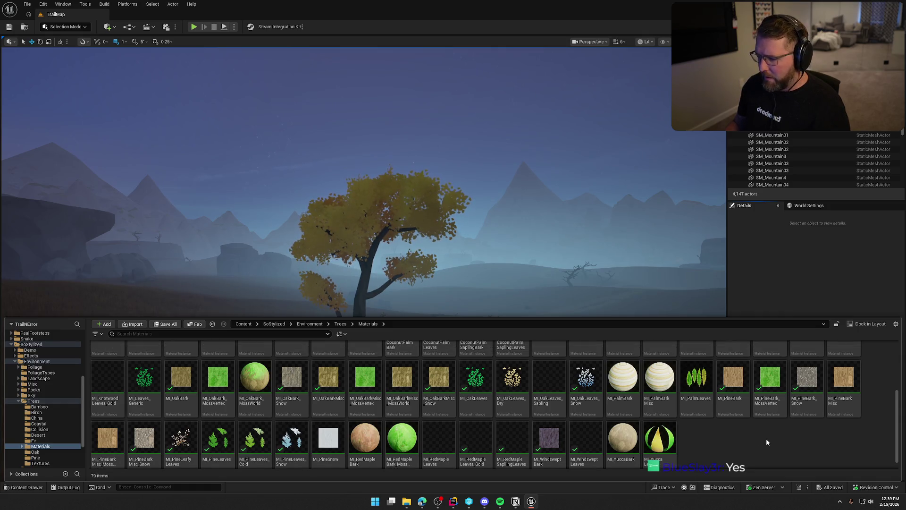
click(517, 394)
key(ctrl+space)
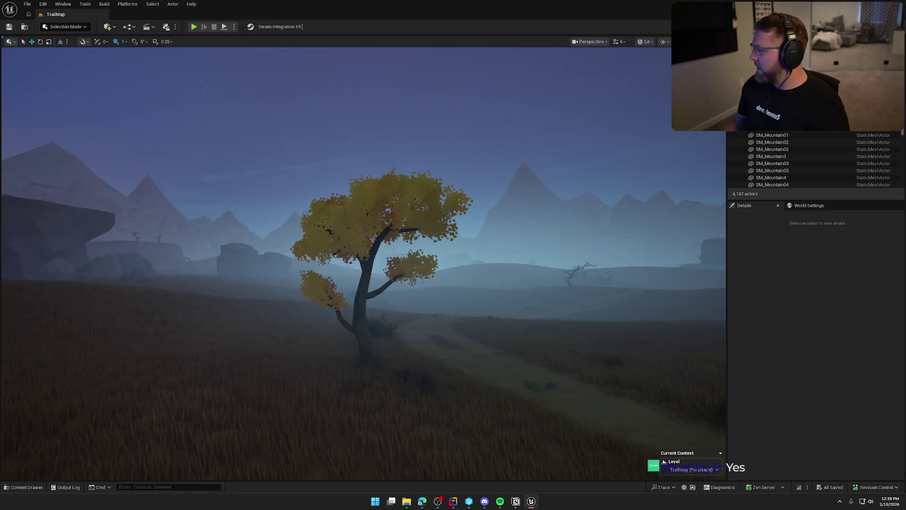
- Select MI_Bamboo_Autumn_Leaves in the tree materials, then hide the drawer
key(ctrl+space)
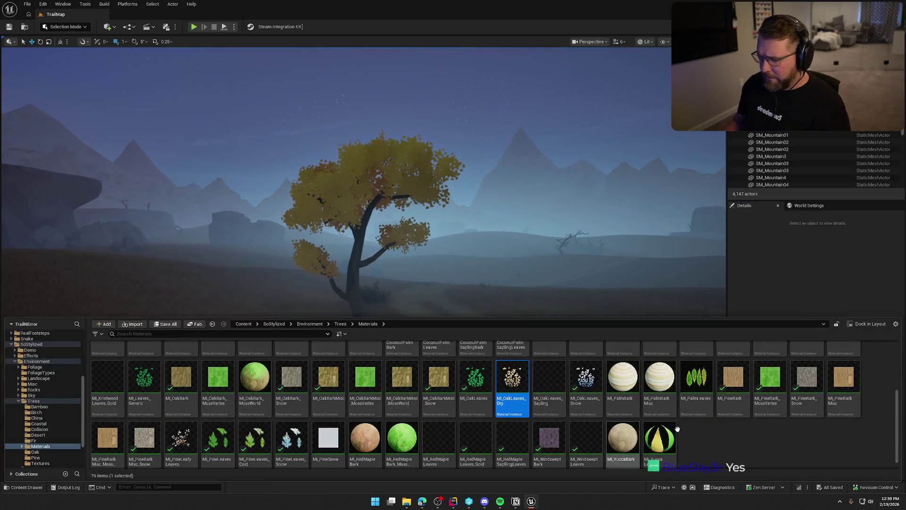
scroll(701, 438, up, 2)
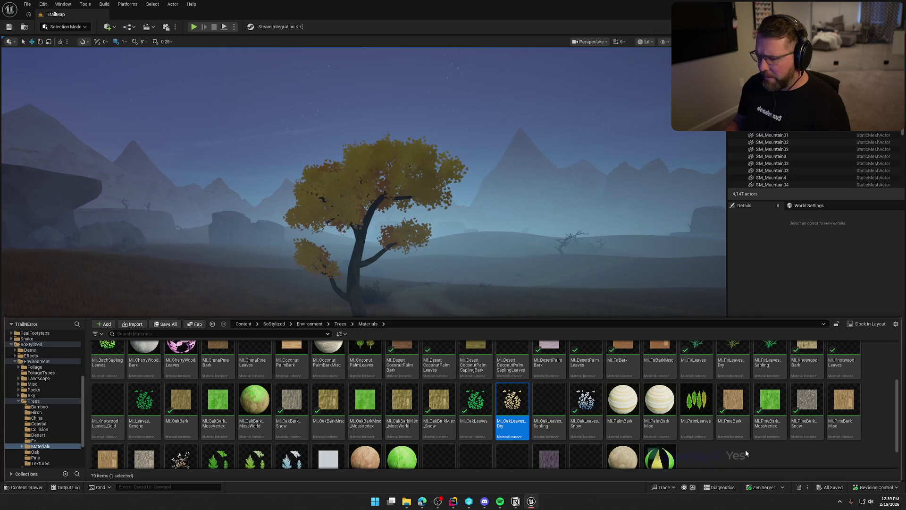
scroll(745, 450, up, 1)
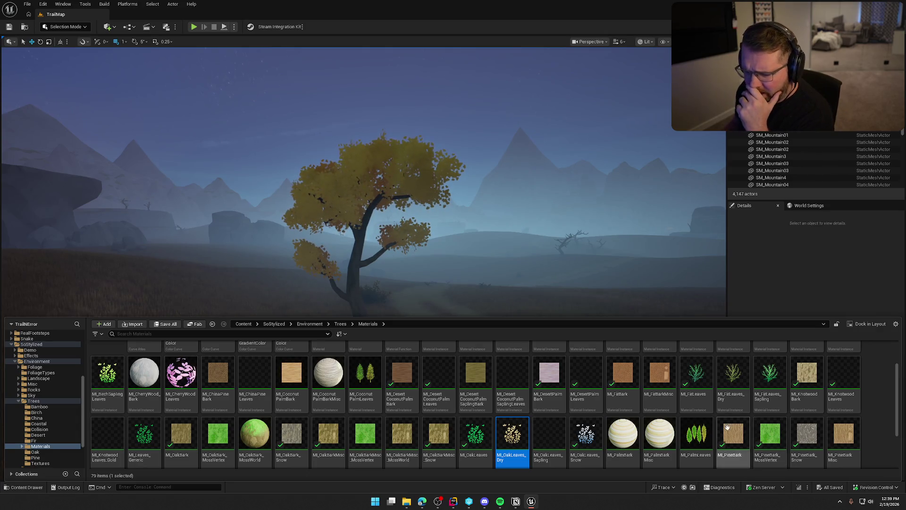
scroll(559, 395, up, 2)
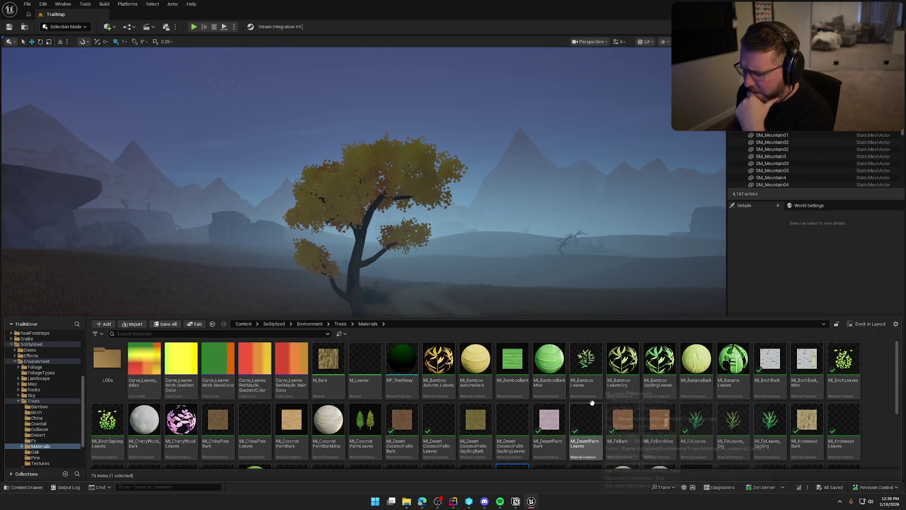
click(450, 366)
key(ctrl+space)
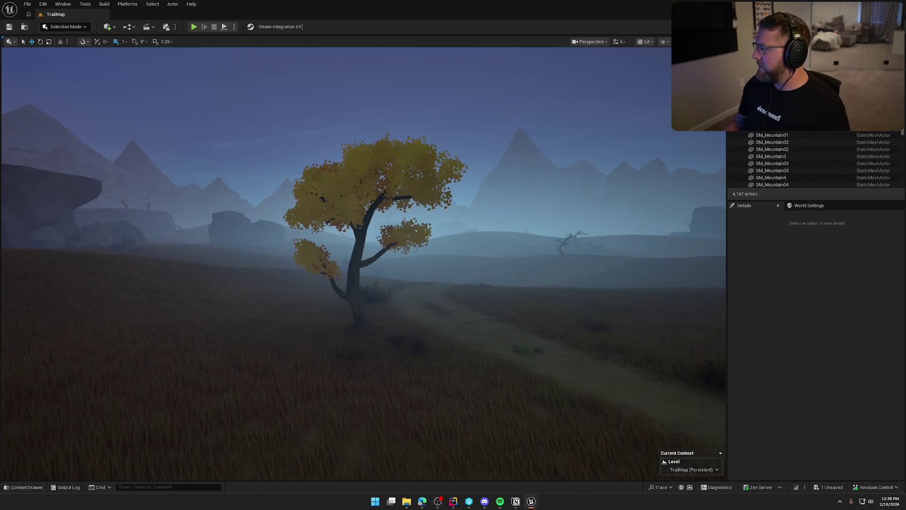
- Select MI_BirchSaplingLeaves, dismiss the materials browser and turn the camera slightly
click(867, 246)
key(ctrl+space)
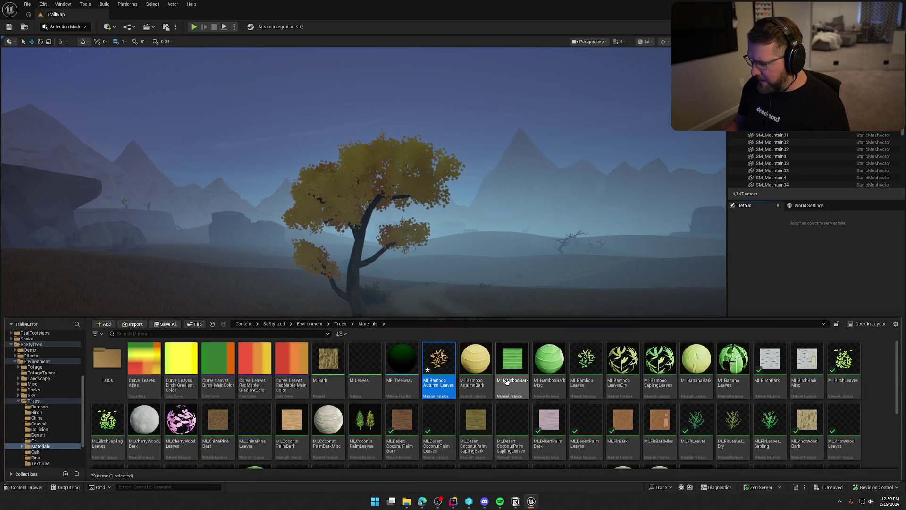
click(878, 386)
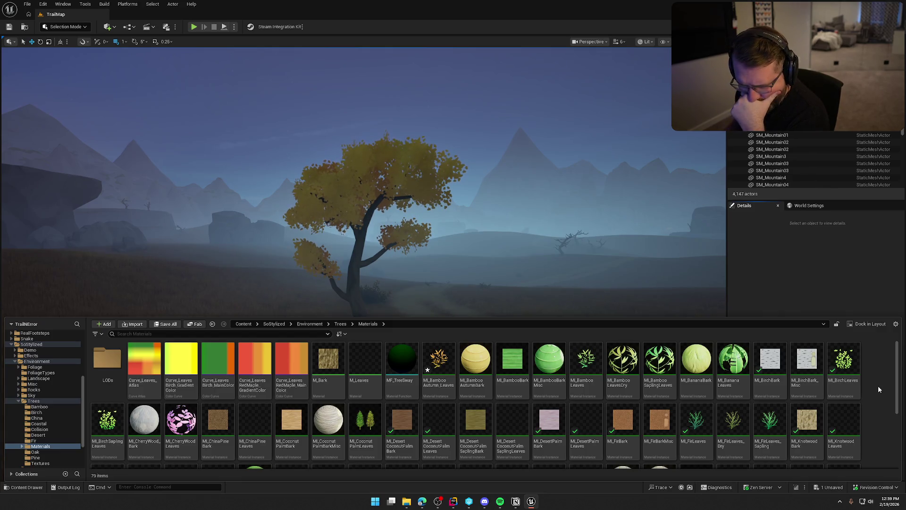
scroll(878, 389, down, 2)
click(116, 394)
click(869, 224)
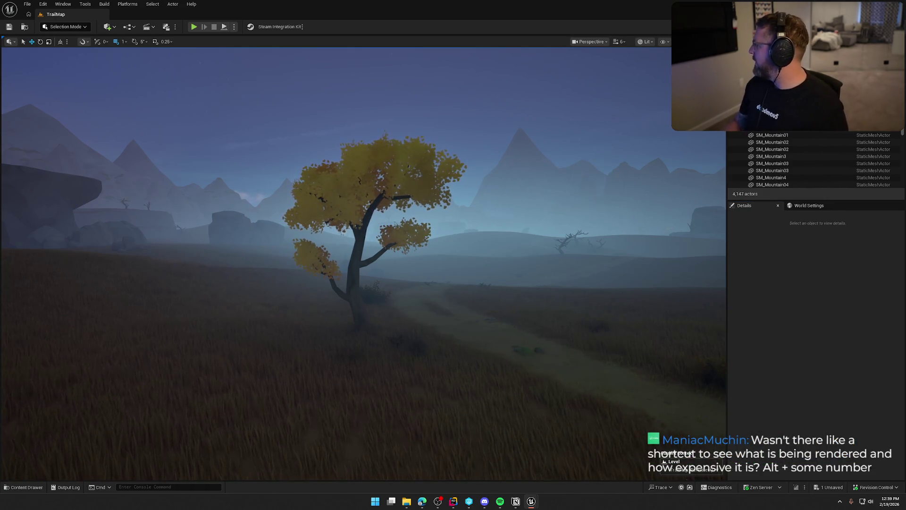
click(811, 334)
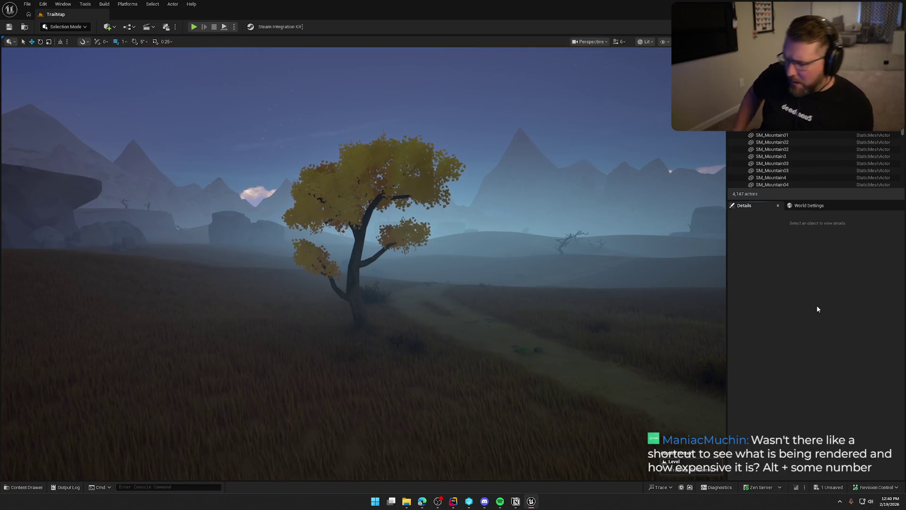
drag(447, 325, 450, 320)
- Cycle the viewport through Detail Lighting, Lighting Only, Light Complexity, Unlit and Wireframe, ending on Lit
key(alt+3)
key(alt+4)
key(alt+5)
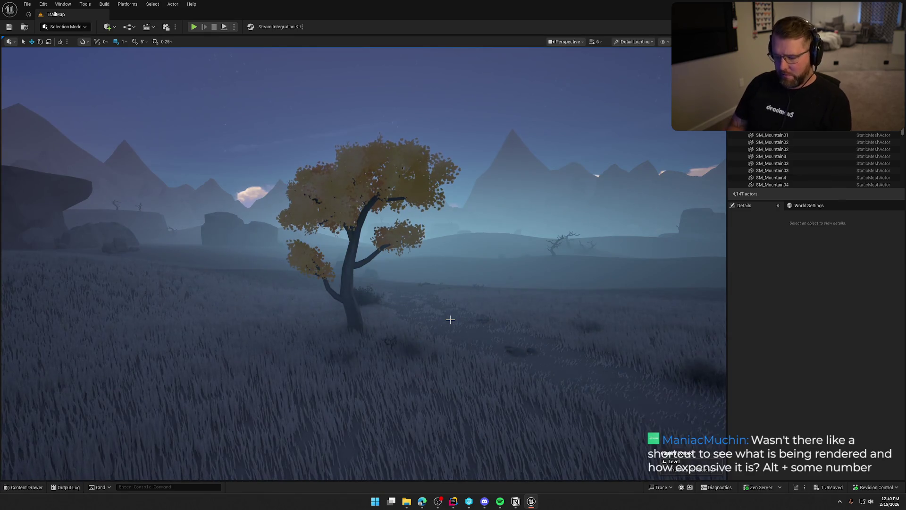
key(alt+6)
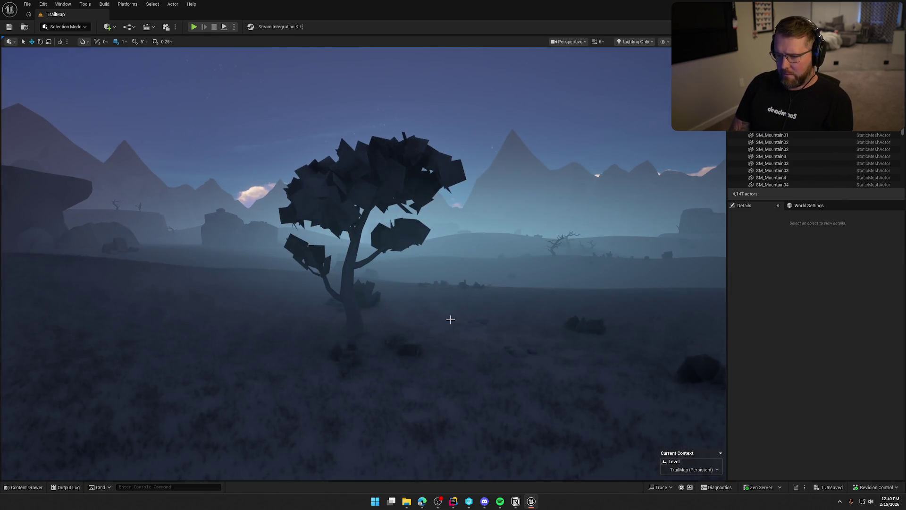
key(alt+7)
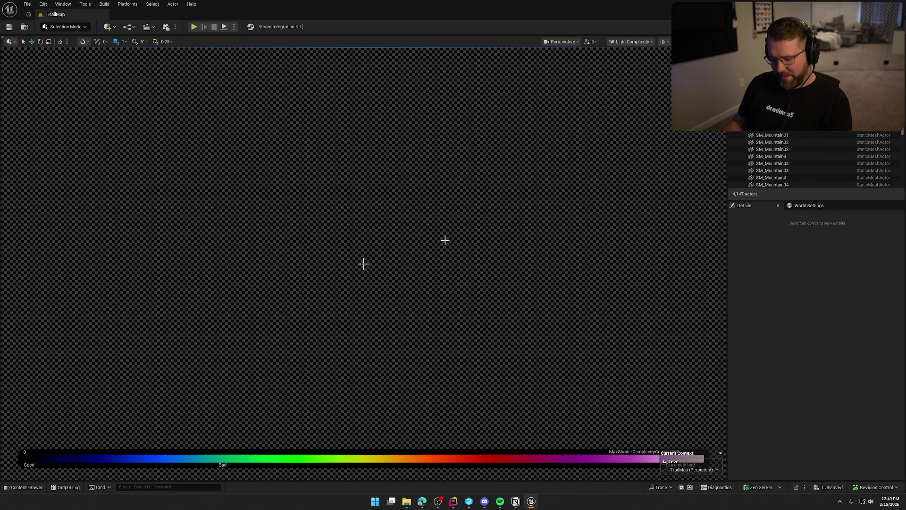
key(alt+3)
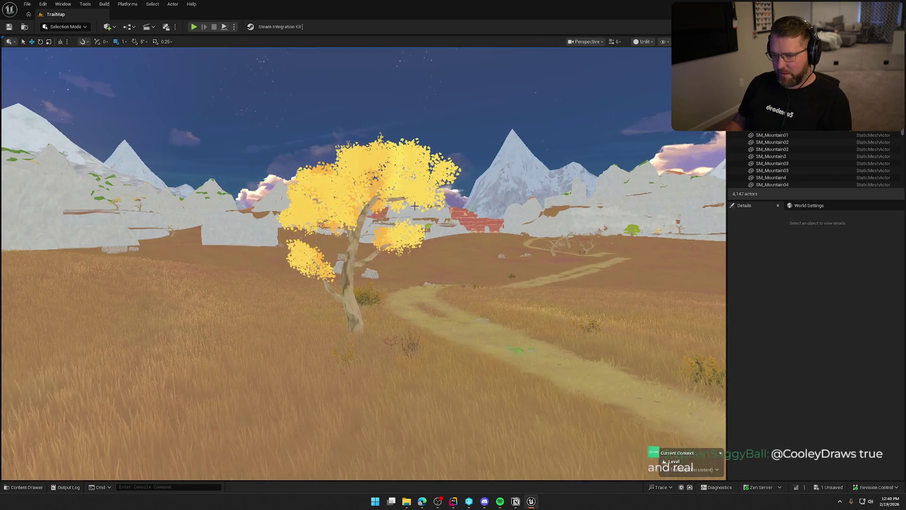
key(alt+2)
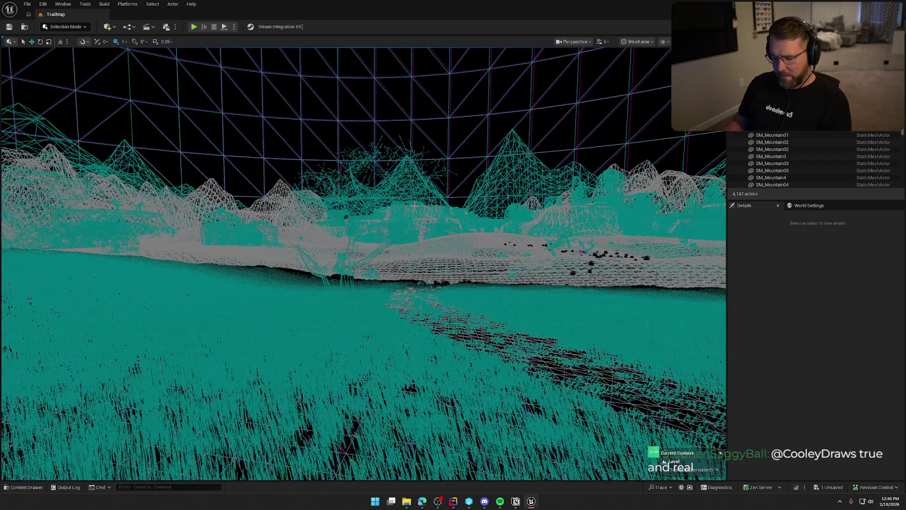
key(alt+3)
key(alt+4)
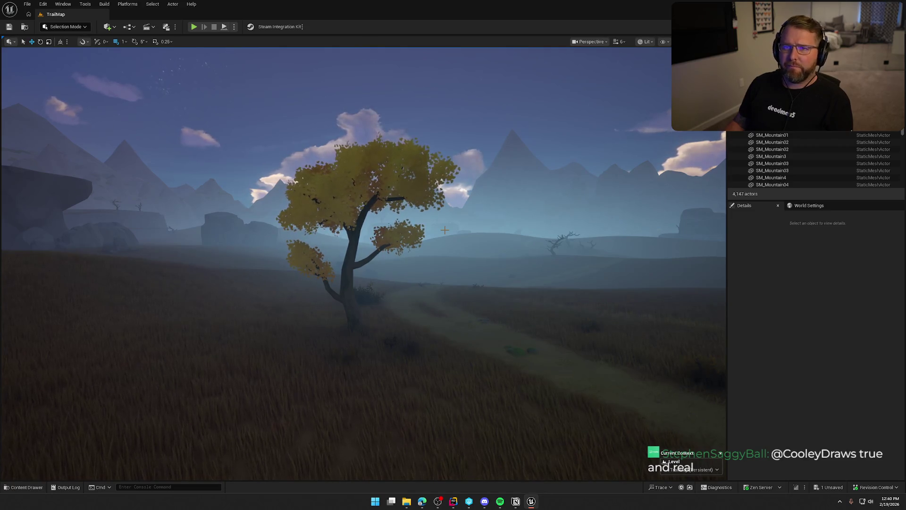
- Select the tree and switch the editor to Foliage mode
click(359, 176)
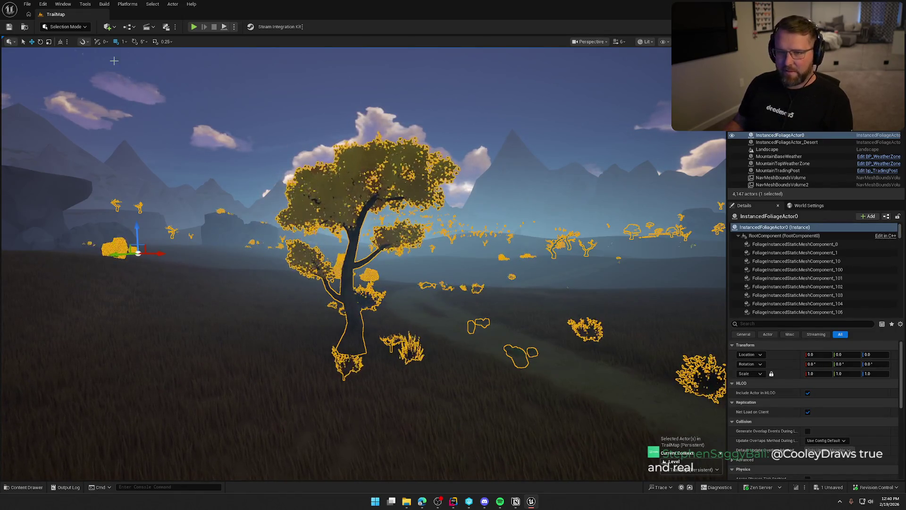
click(65, 27)
click(75, 56)
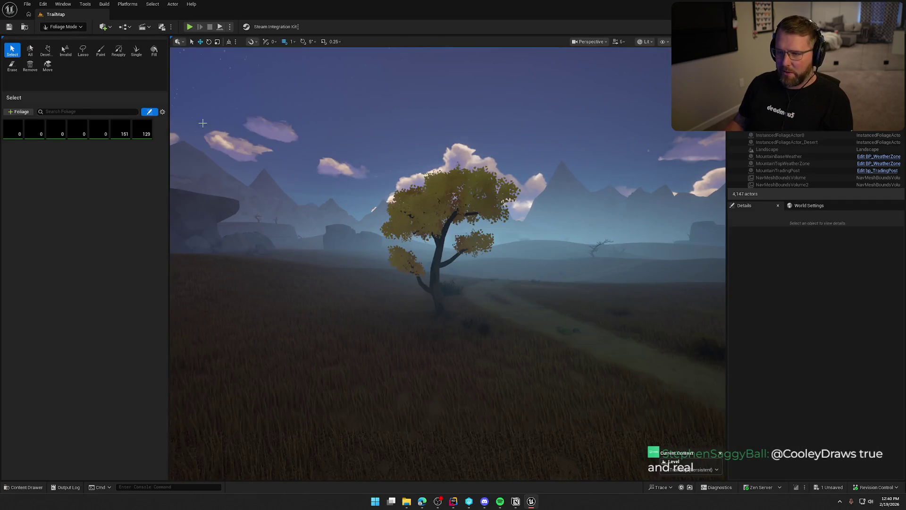
- Select the tree, pick the gold Knotwood foliage type in the palette and expand its five Override Materials
click(434, 200)
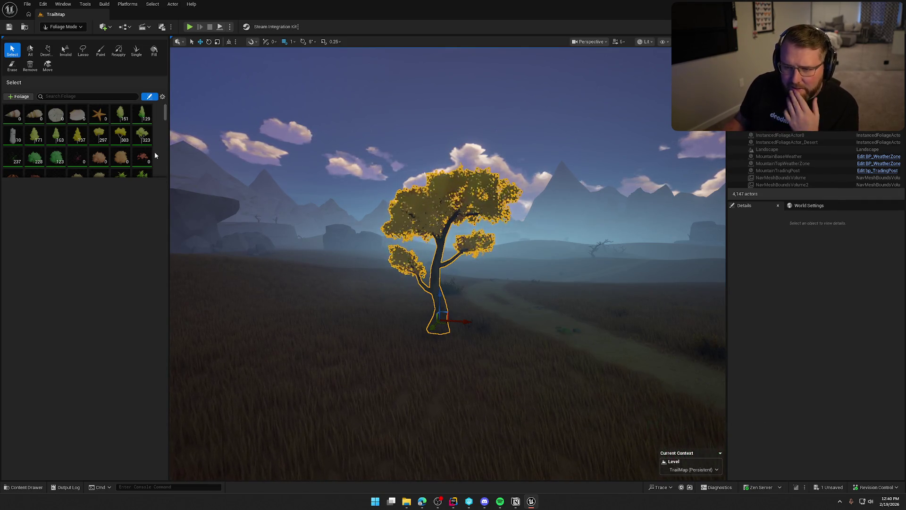
scroll(155, 151, down, 2)
scroll(157, 149, down, 1)
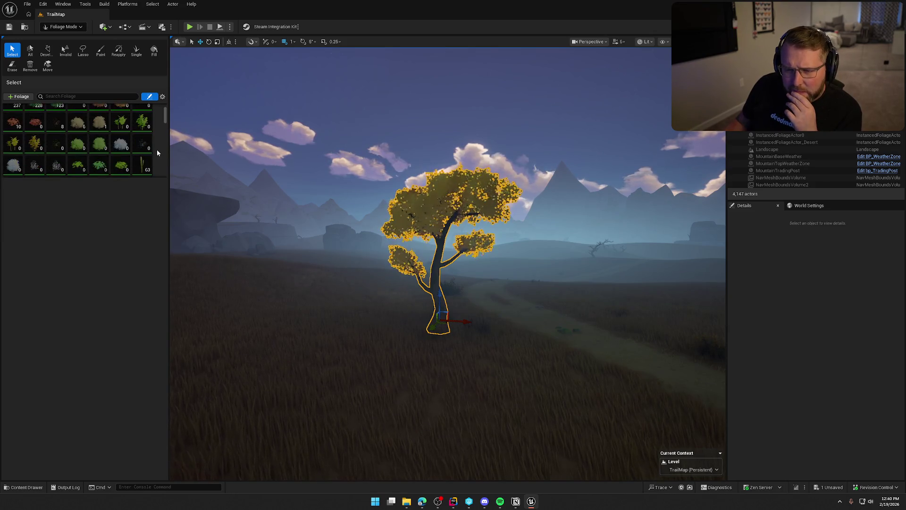
scroll(157, 153, down, 1)
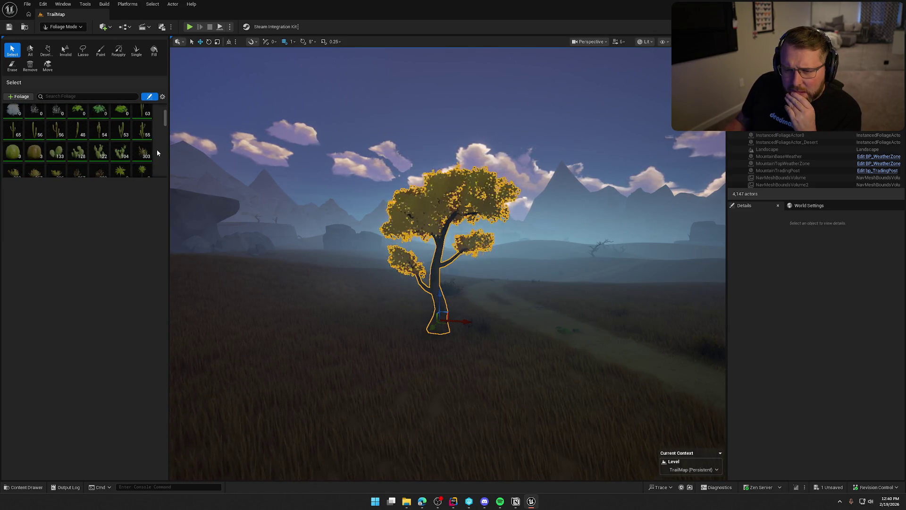
scroll(158, 153, down, 3)
scroll(158, 153, down, 5)
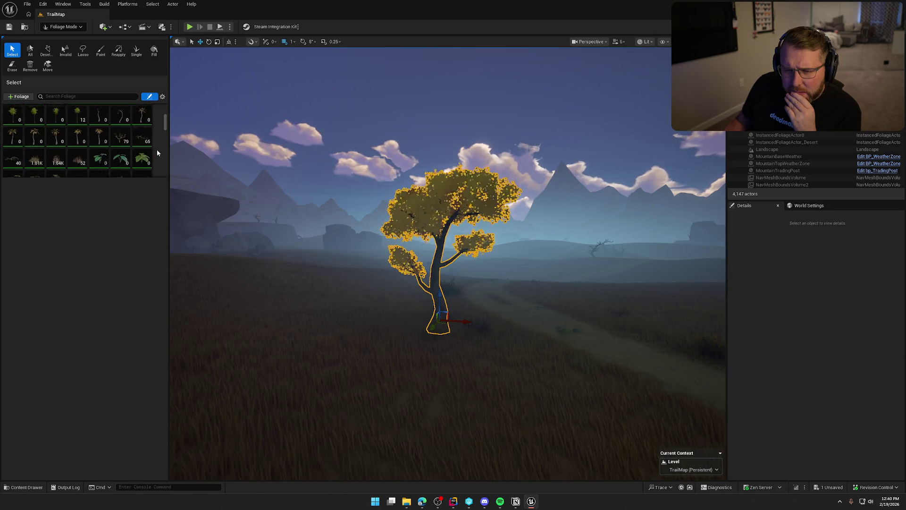
scroll(158, 152, down, 5)
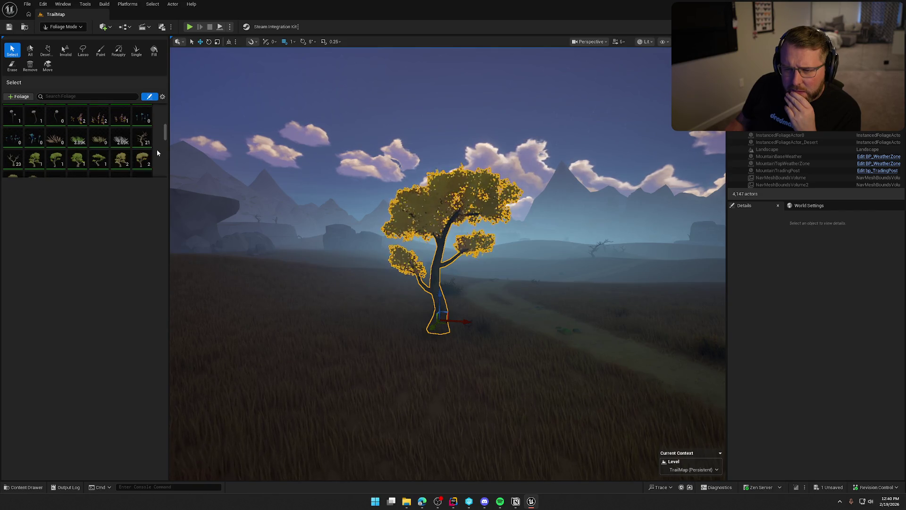
scroll(157, 150, down, 1)
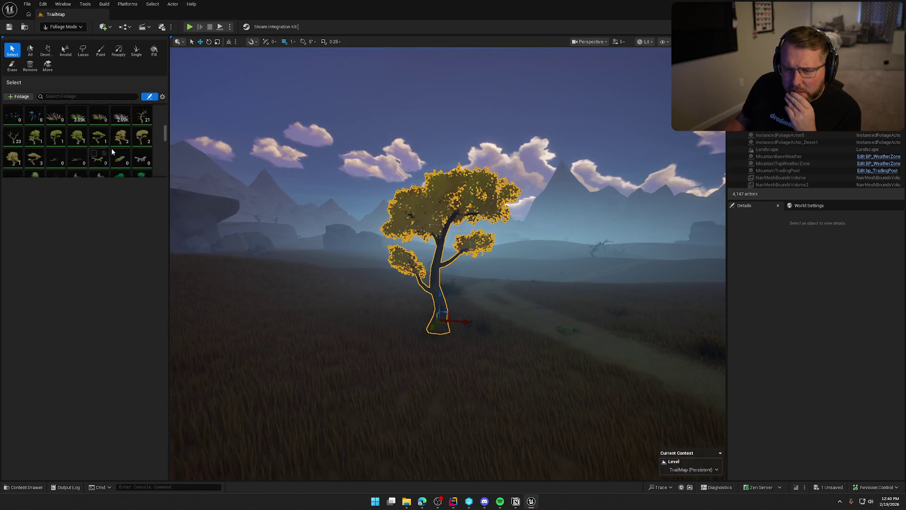
click(141, 138)
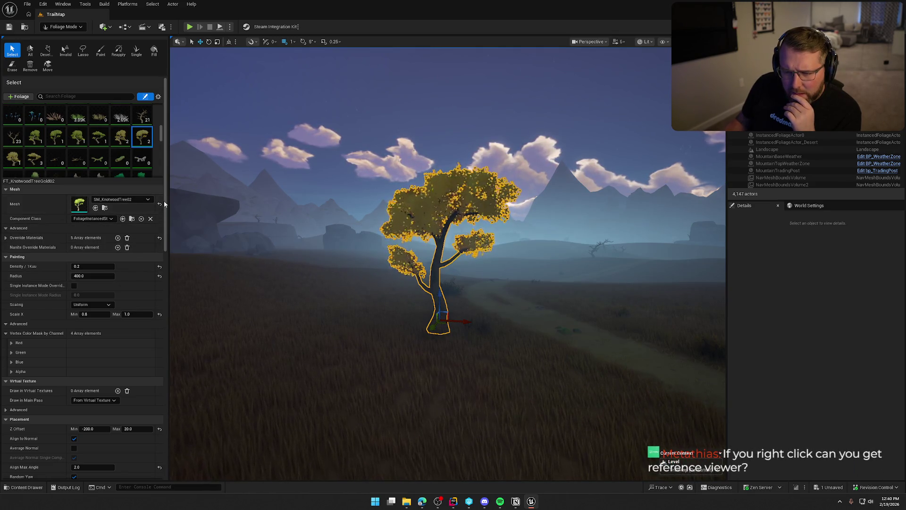
click(6, 238)
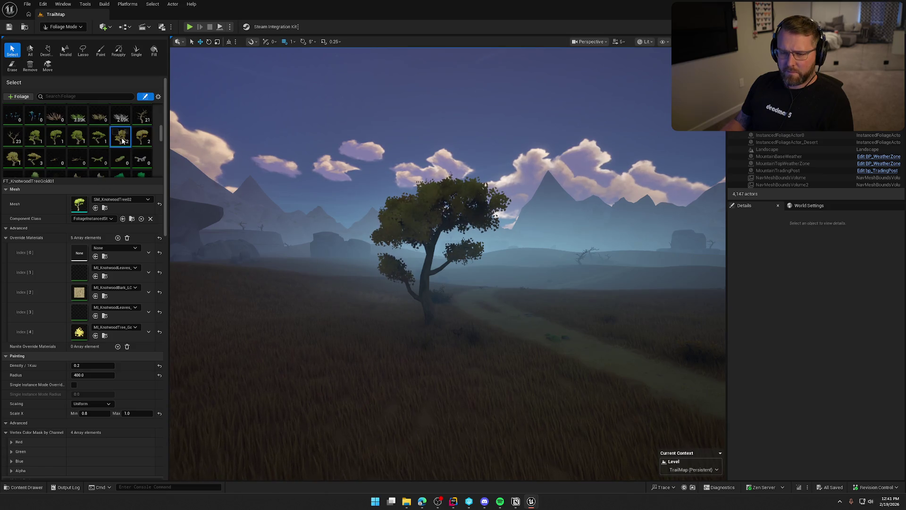
click(63, 27)
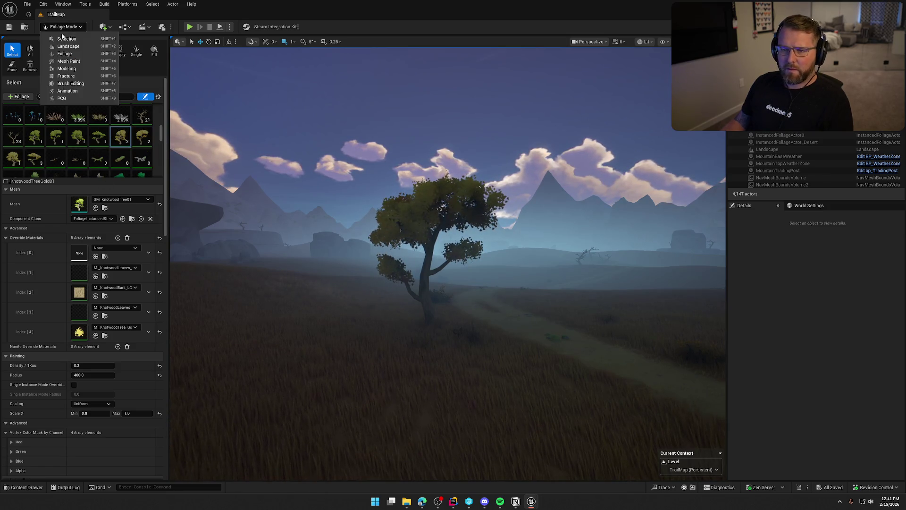
- Return to Selection Mode, fly the camera to the trading post gate, and start Play in Editor
click(62, 36)
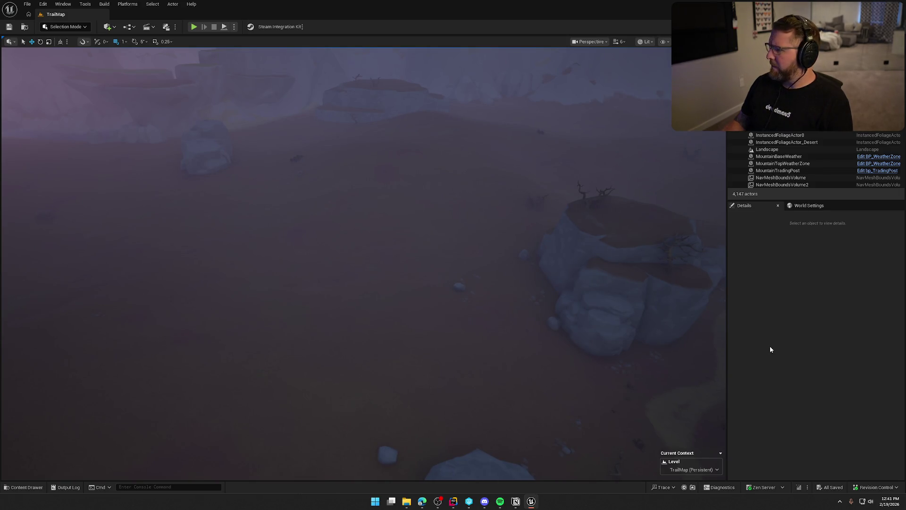
scroll(363, 264, up, 2)
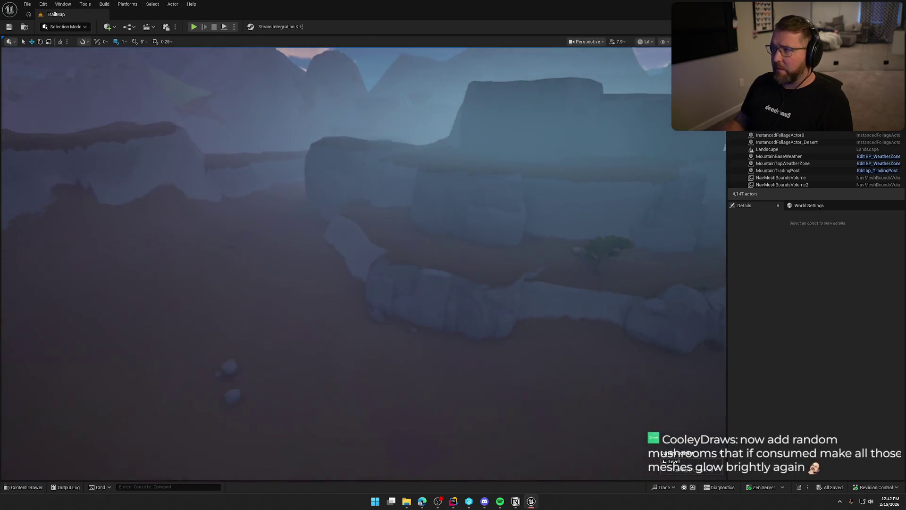
scroll(490, 312, up, 3)
scroll(490, 312, down, 2)
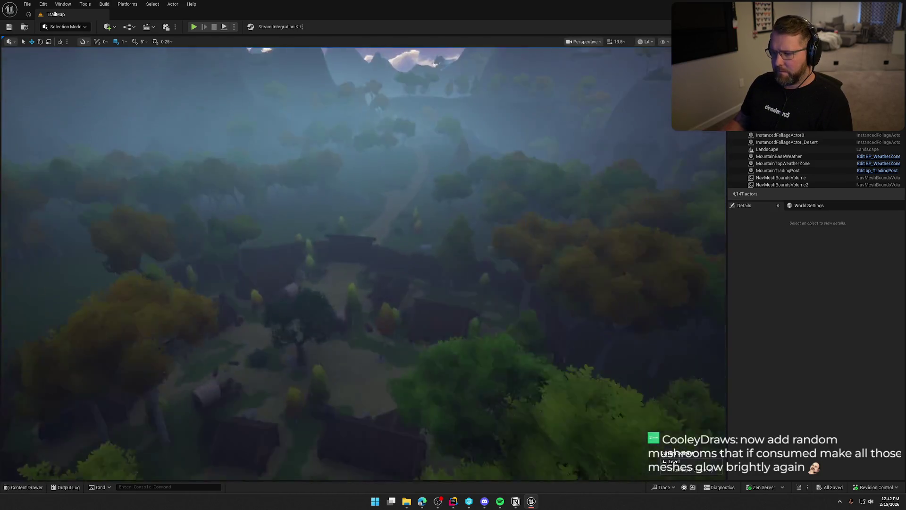
scroll(364, 264, down, 5)
scroll(363, 264, down, 2)
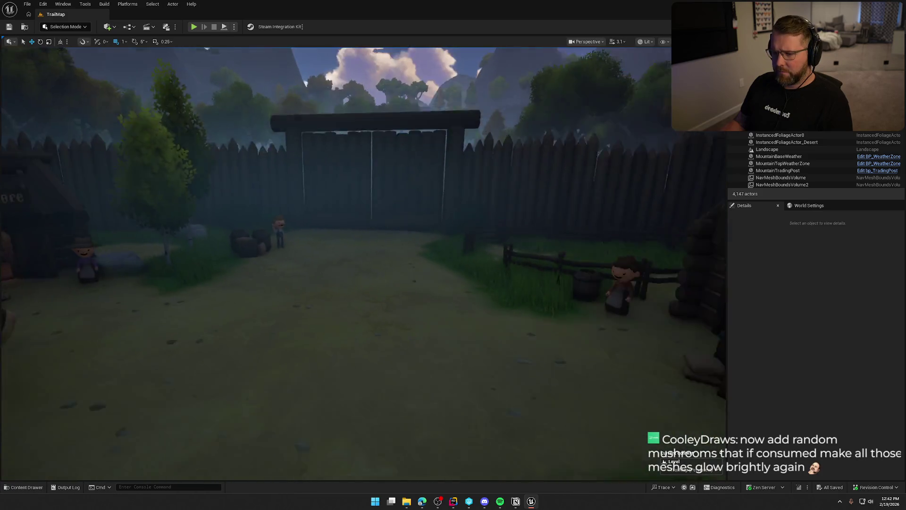
scroll(364, 263, down, 1)
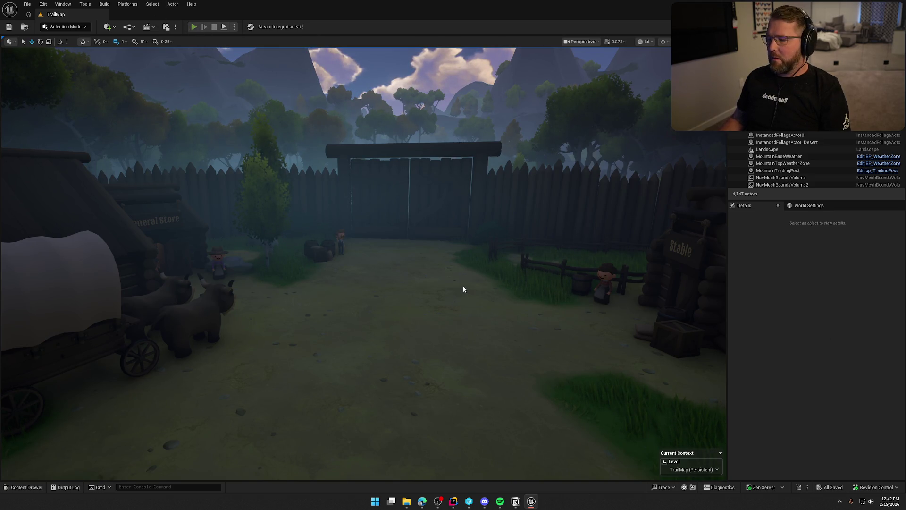
key(alt+p)
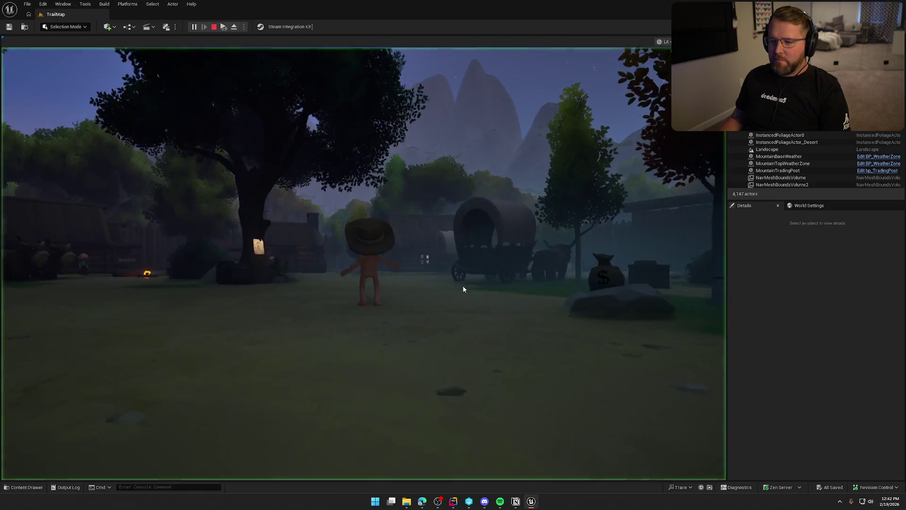
- Run past the campfire to the wagon, drive it past the General Store, and get out
key(shift+w)
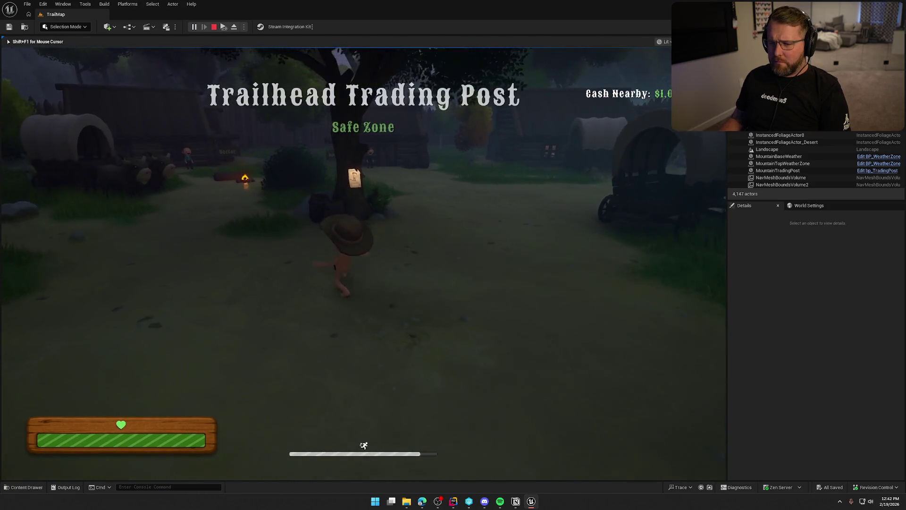
key(shift+w)
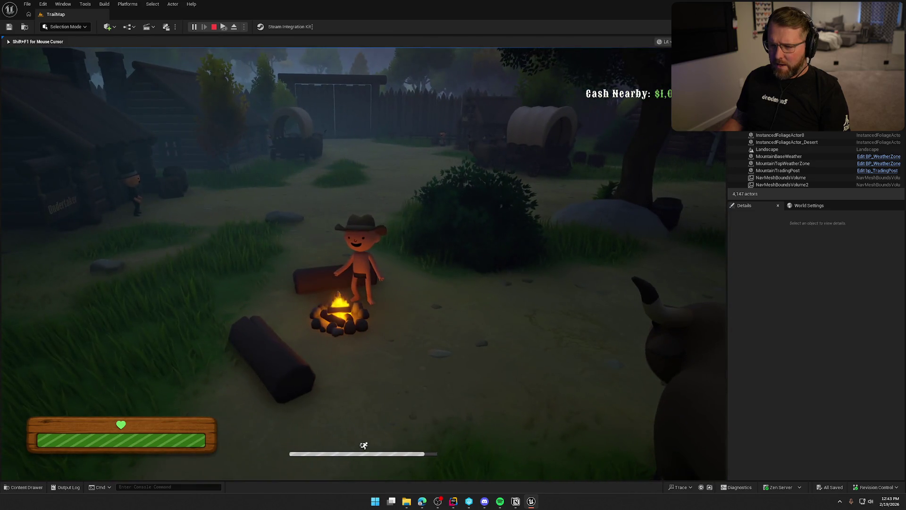
key(w)
key(shift+w)
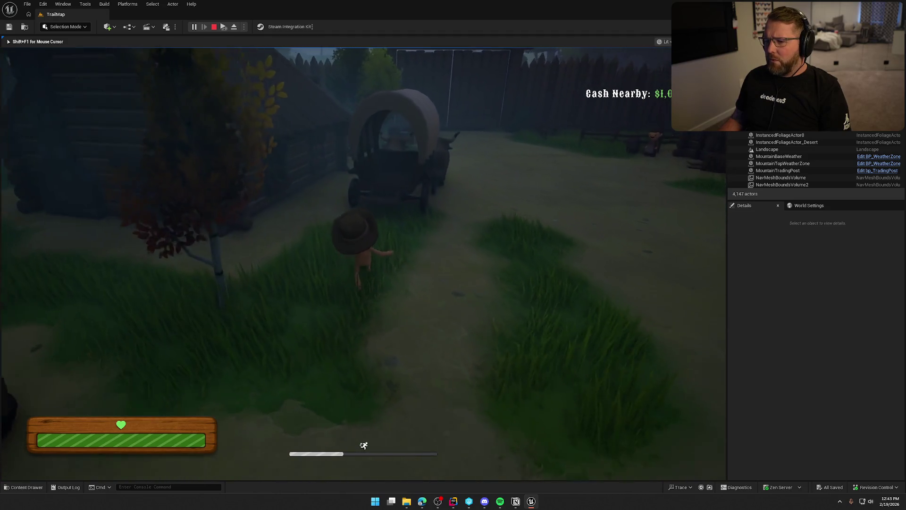
key(e)
key(w)
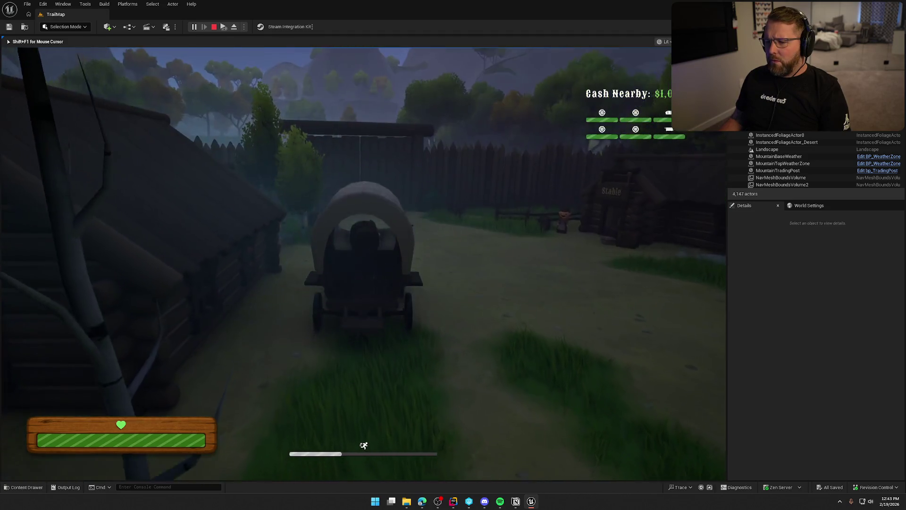
key(w)
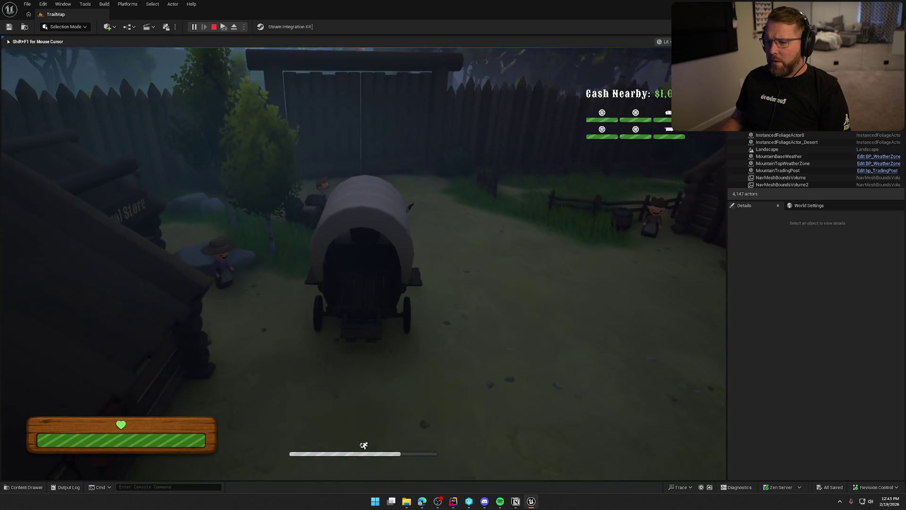
key(e)
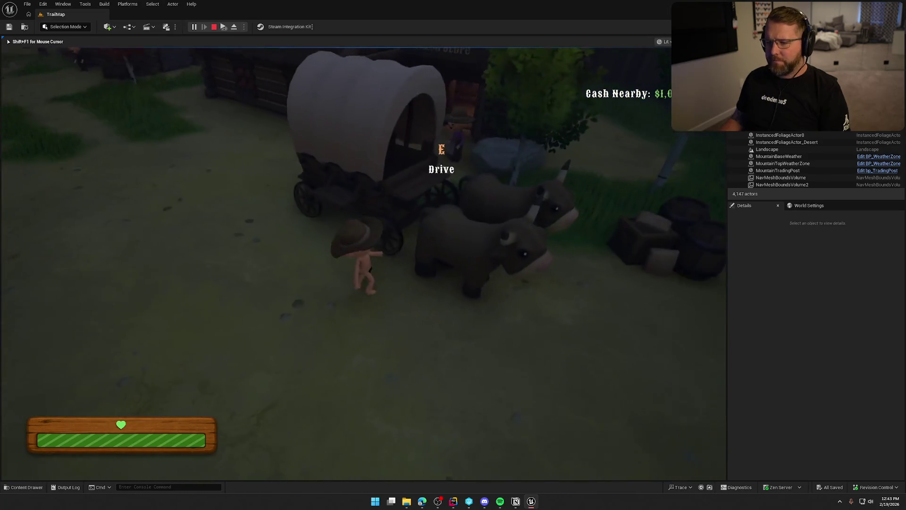
- Enter the General Store, pick up a lantern, and browse the clothing, cat, food, bandages and gun
key(w)
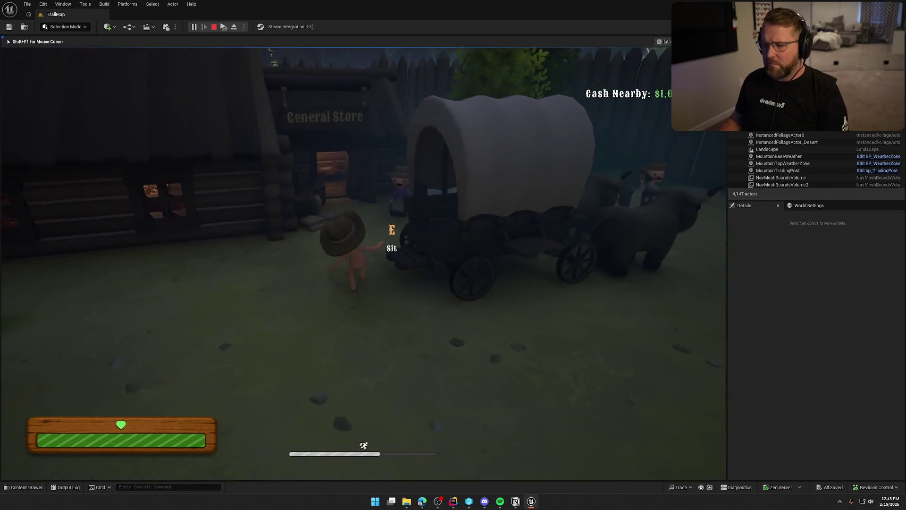
key(w)
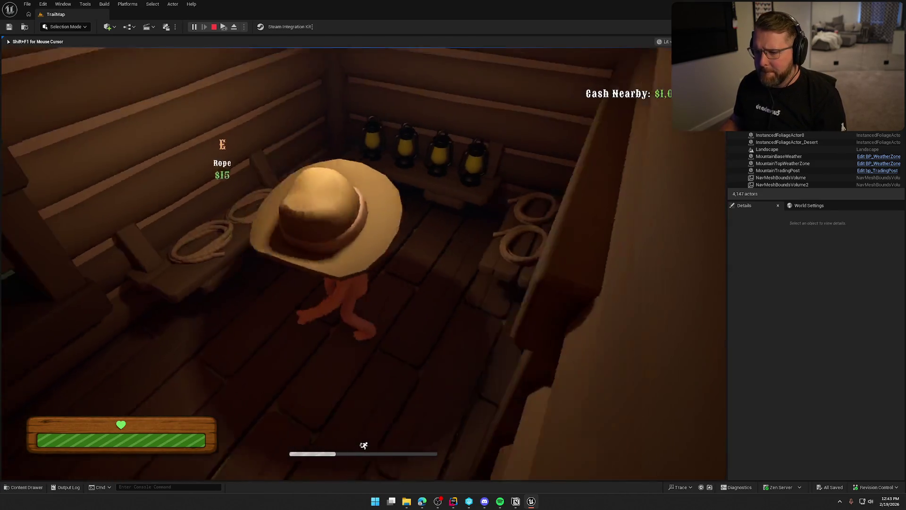
key(e)
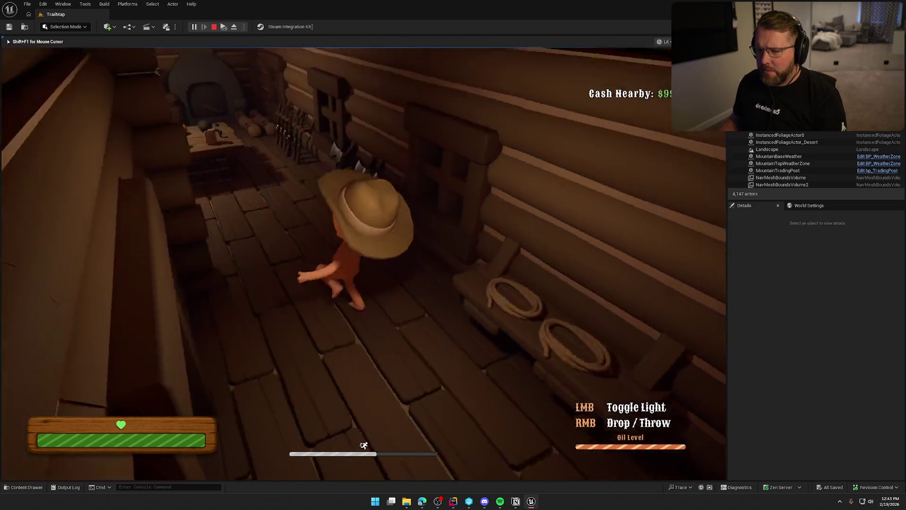
key(w)
key(w)
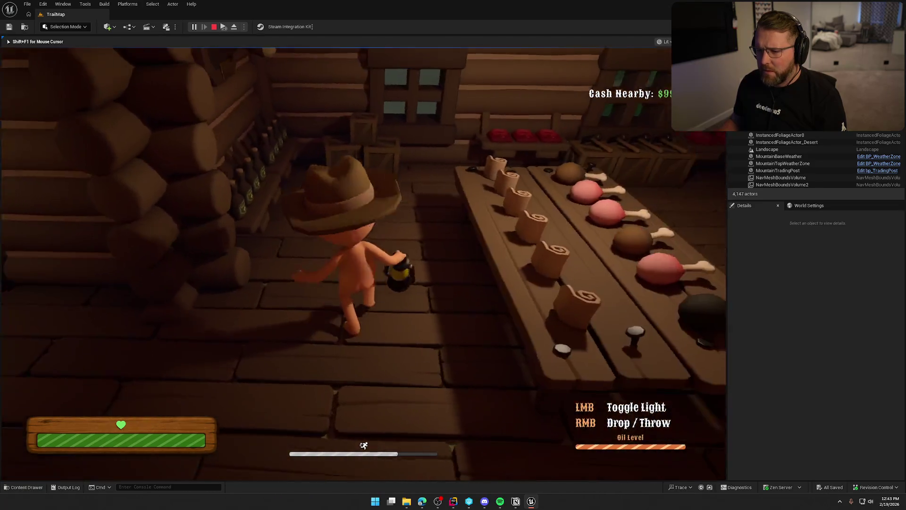
key(w)
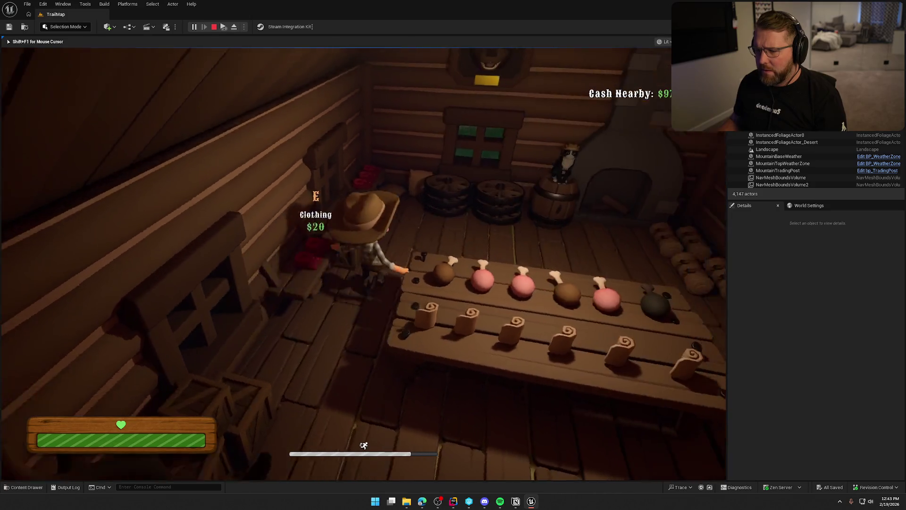
key(w)
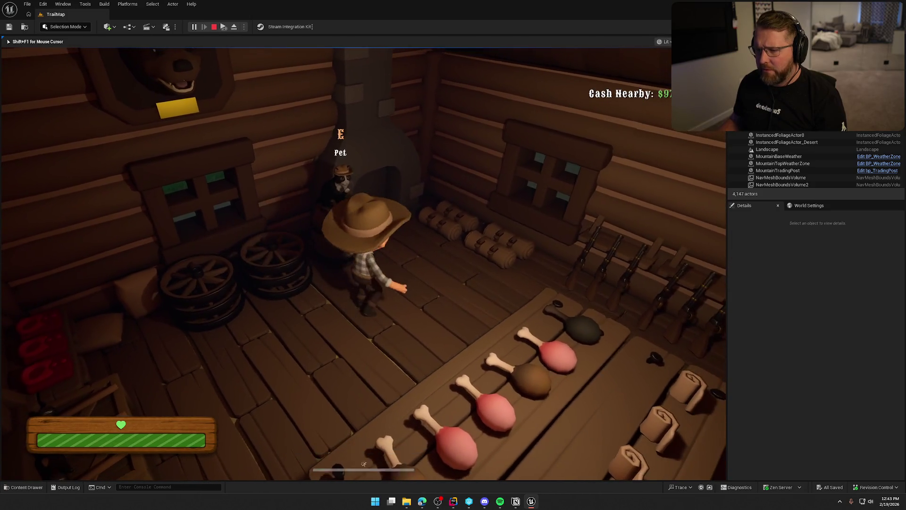
key(w)
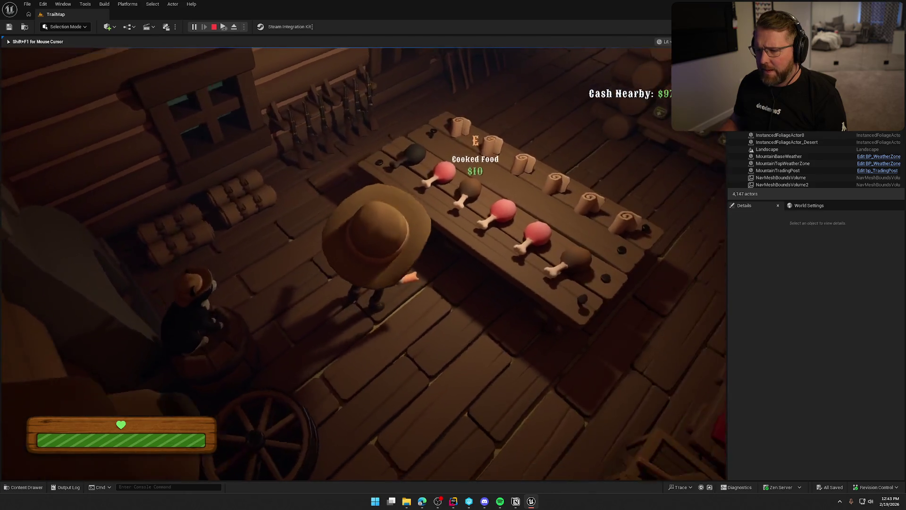
key(w)
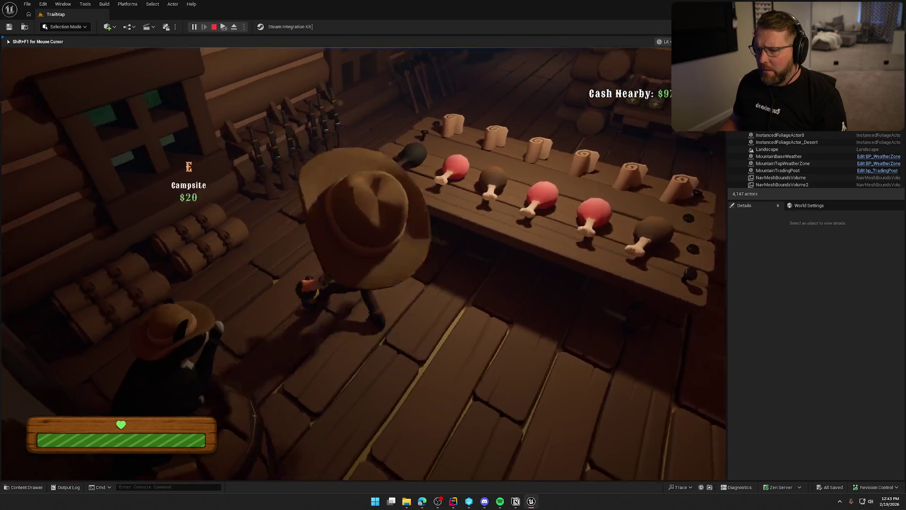
key(w)
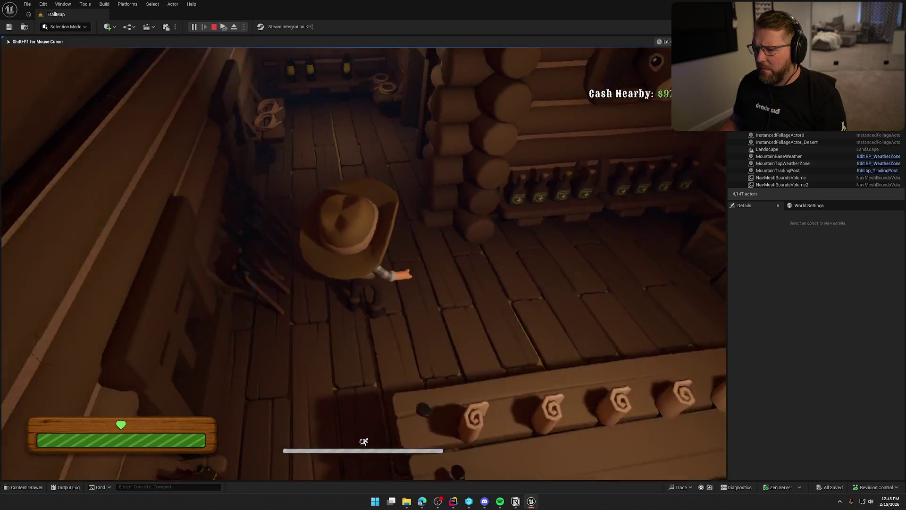
key(w)
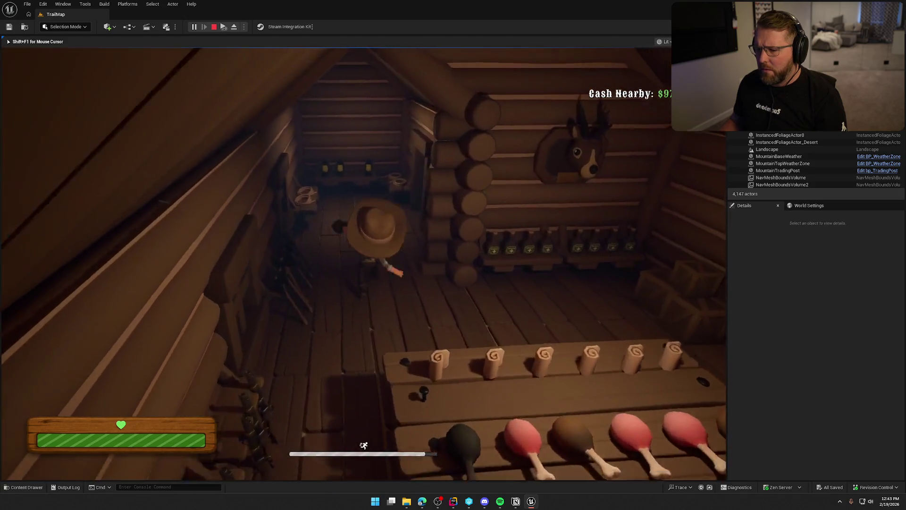
- Circle the wagon, return to the General Store, and buy the Gun
key(w)
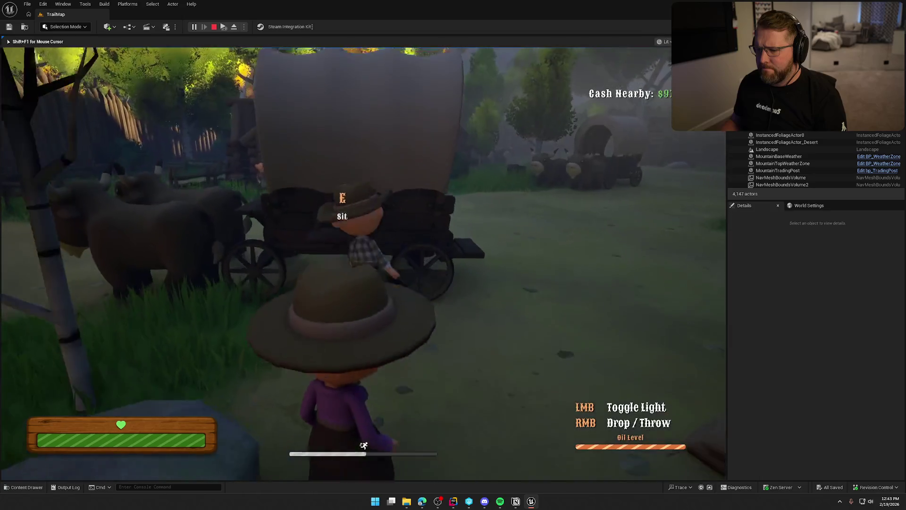
key(w)
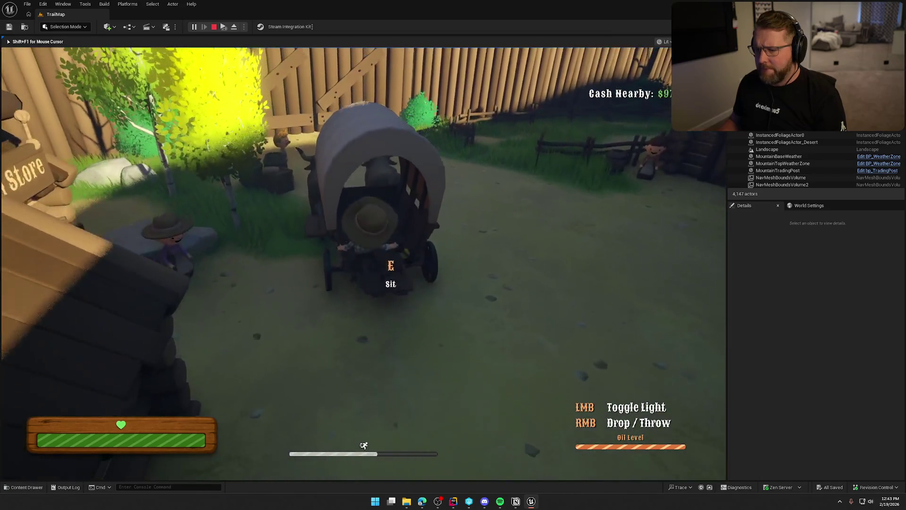
key(w)
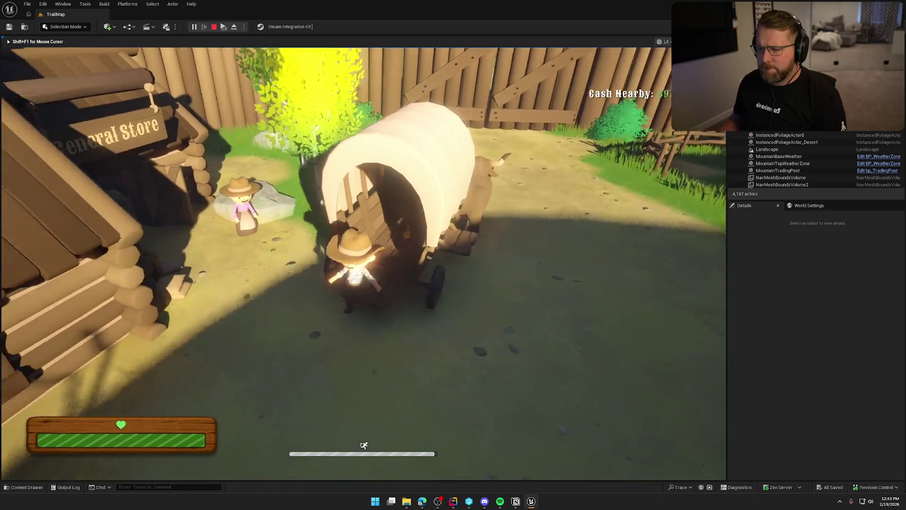
key(w)
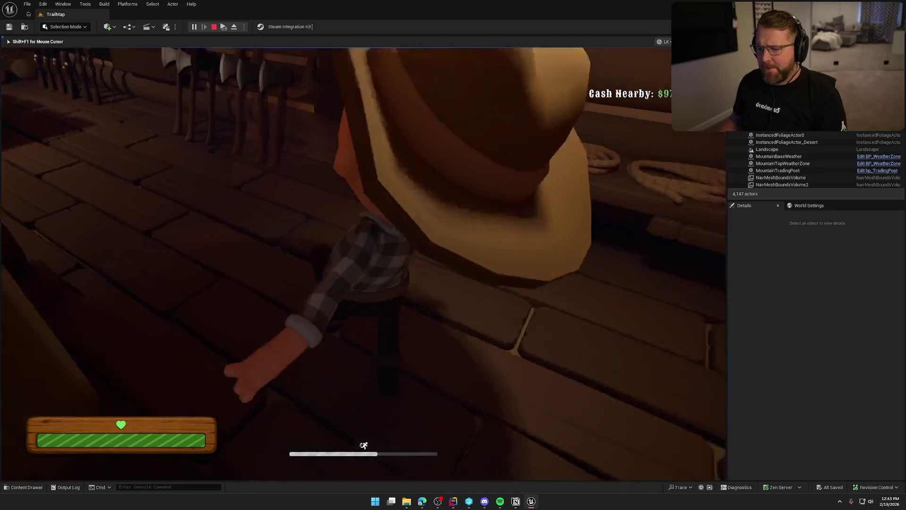
key(e)
key(w)
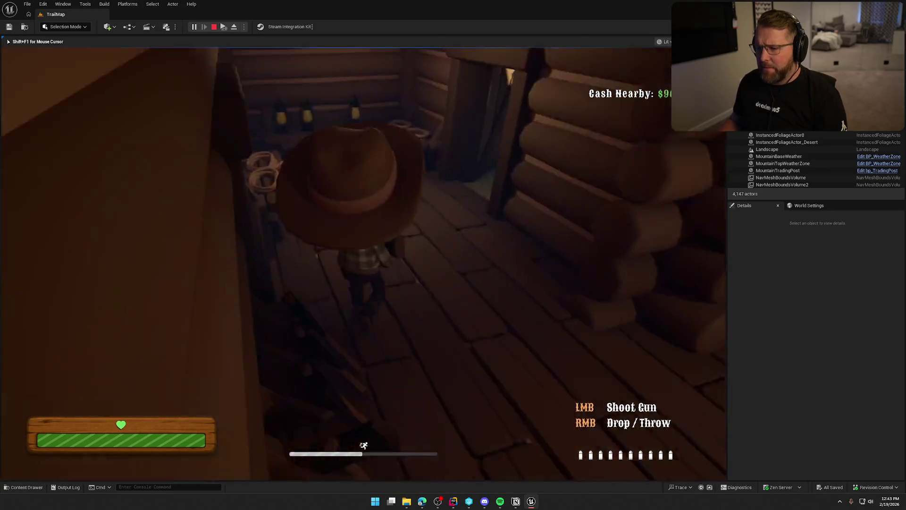
- Walk to the Start Trail pen, drive the covered wagon toward the gate, then stop the playtest
key(w)
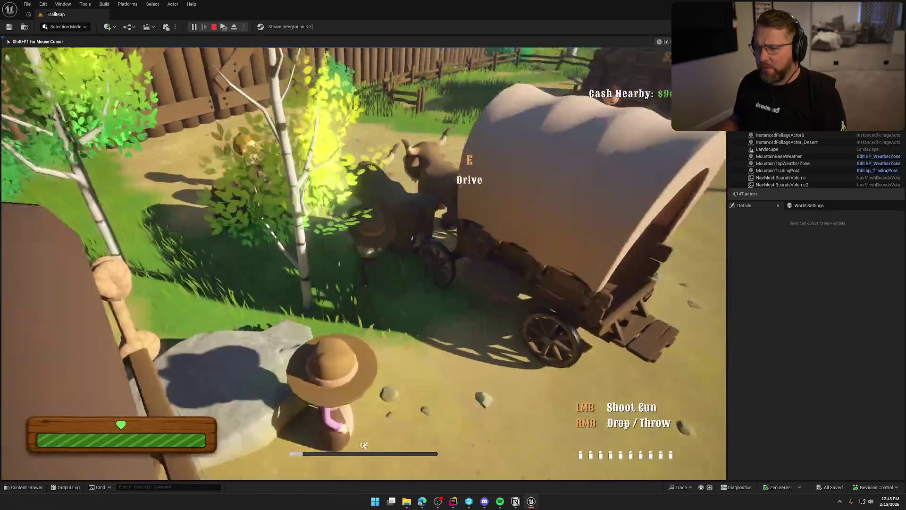
key(w)
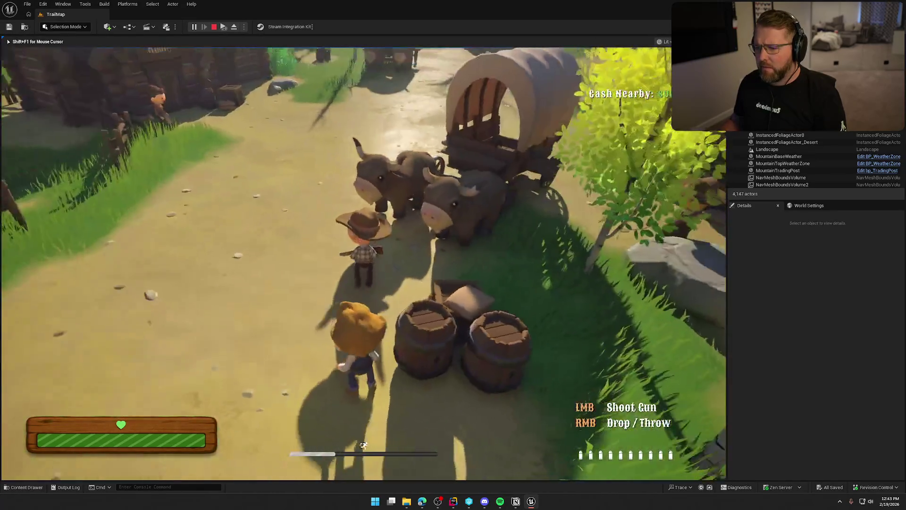
key(e)
key(w)
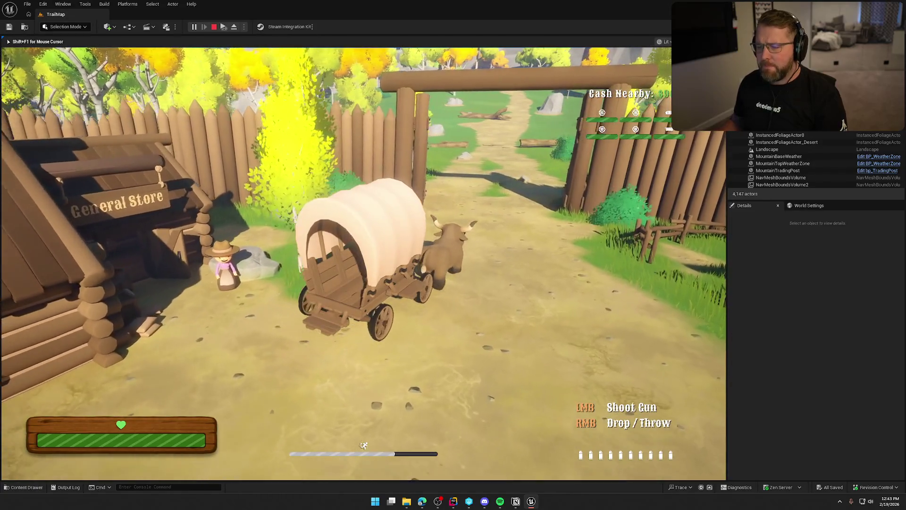
key(w)
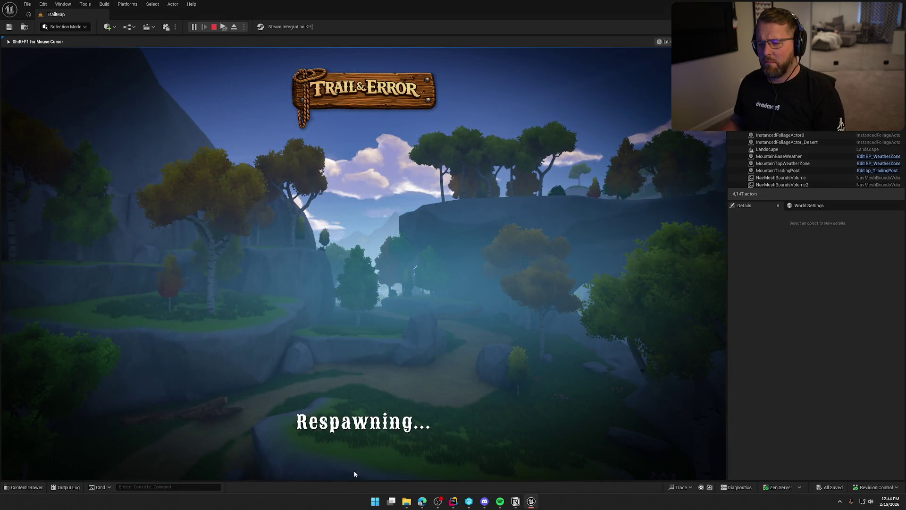
key(Escape)
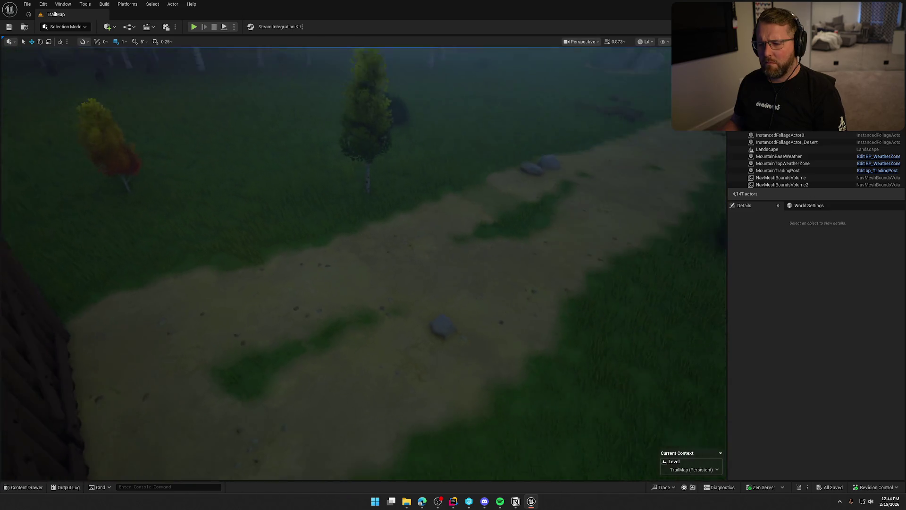
- Select TriggerVolume_Forest and show its Query Only collision preset and overlap-all object responses
scroll(500, 289, down, 3)
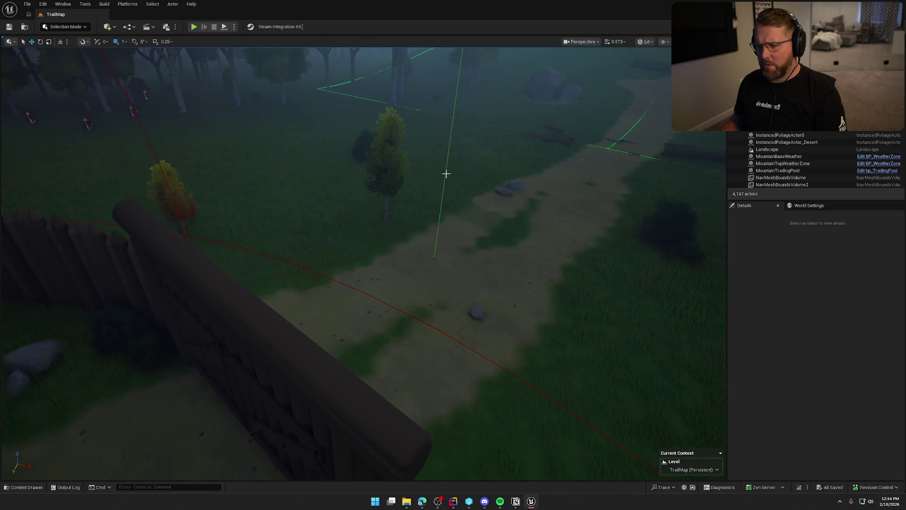
click(445, 174)
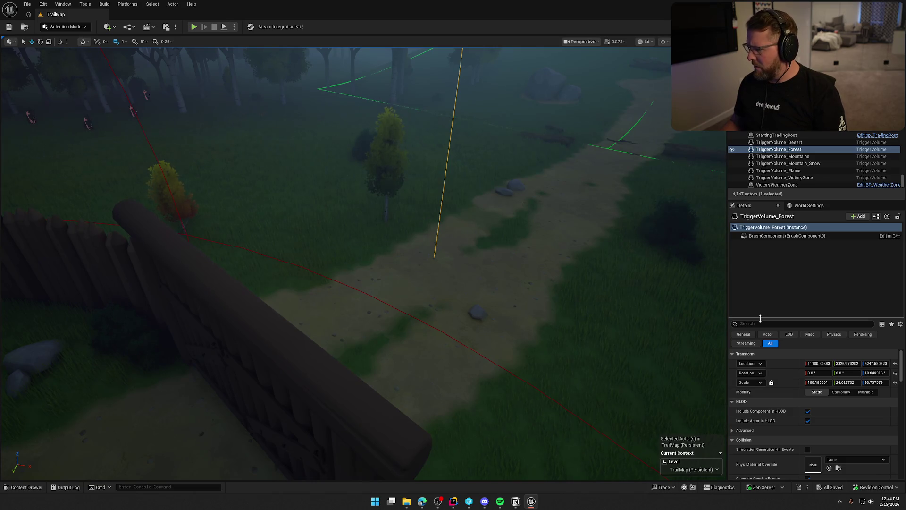
mouse_move(773, 239)
scroll(781, 407, down, 5)
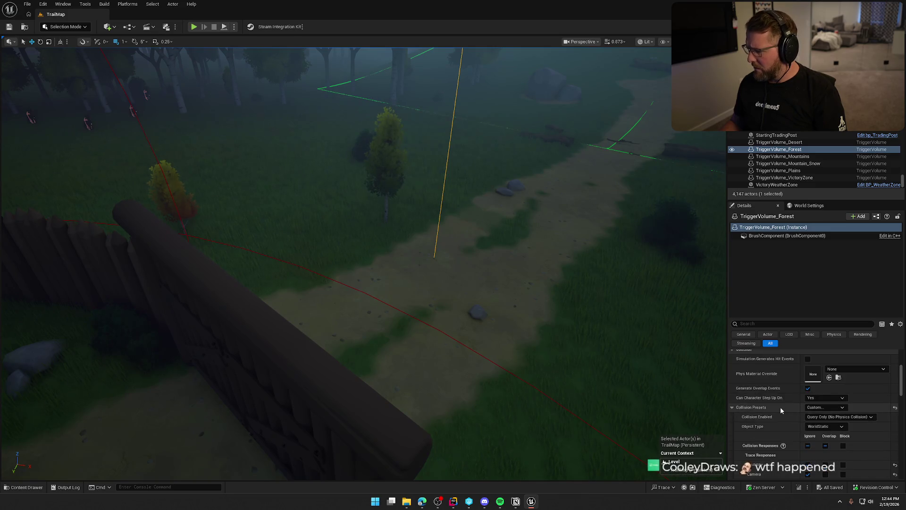
scroll(779, 396, down, 4)
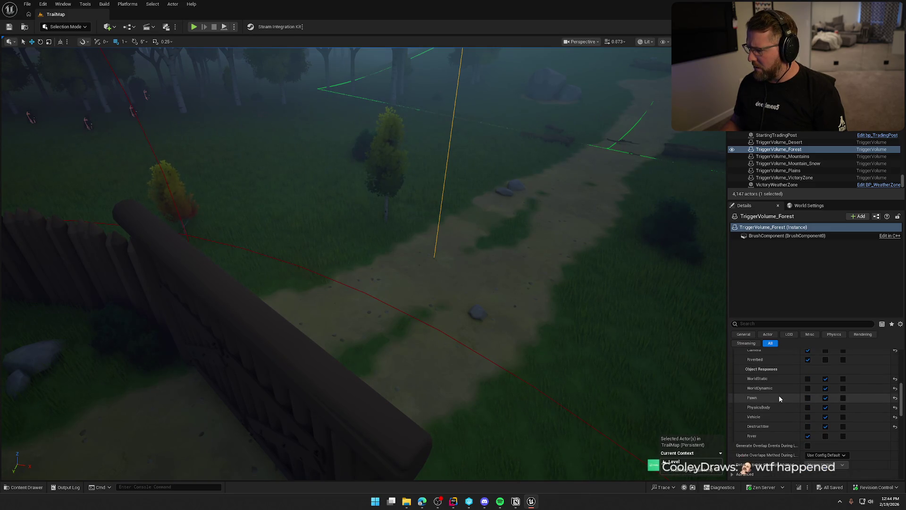
click(27, 4)
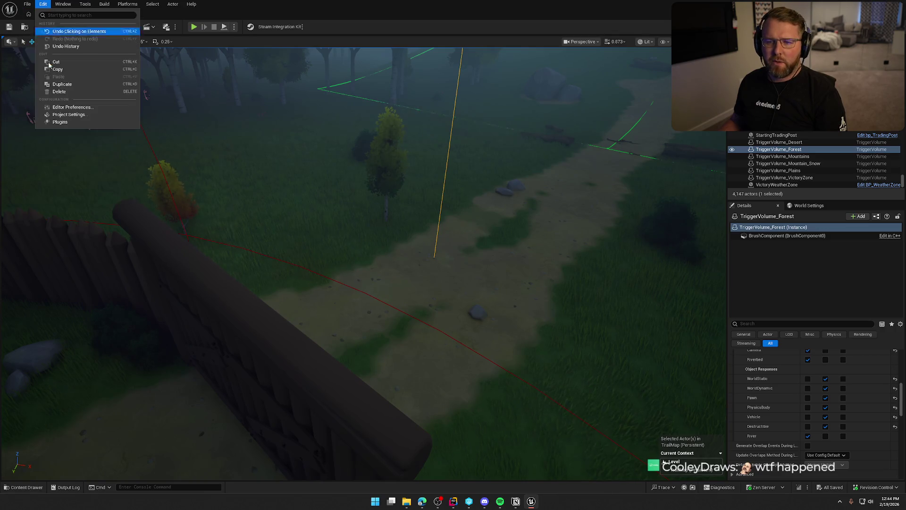